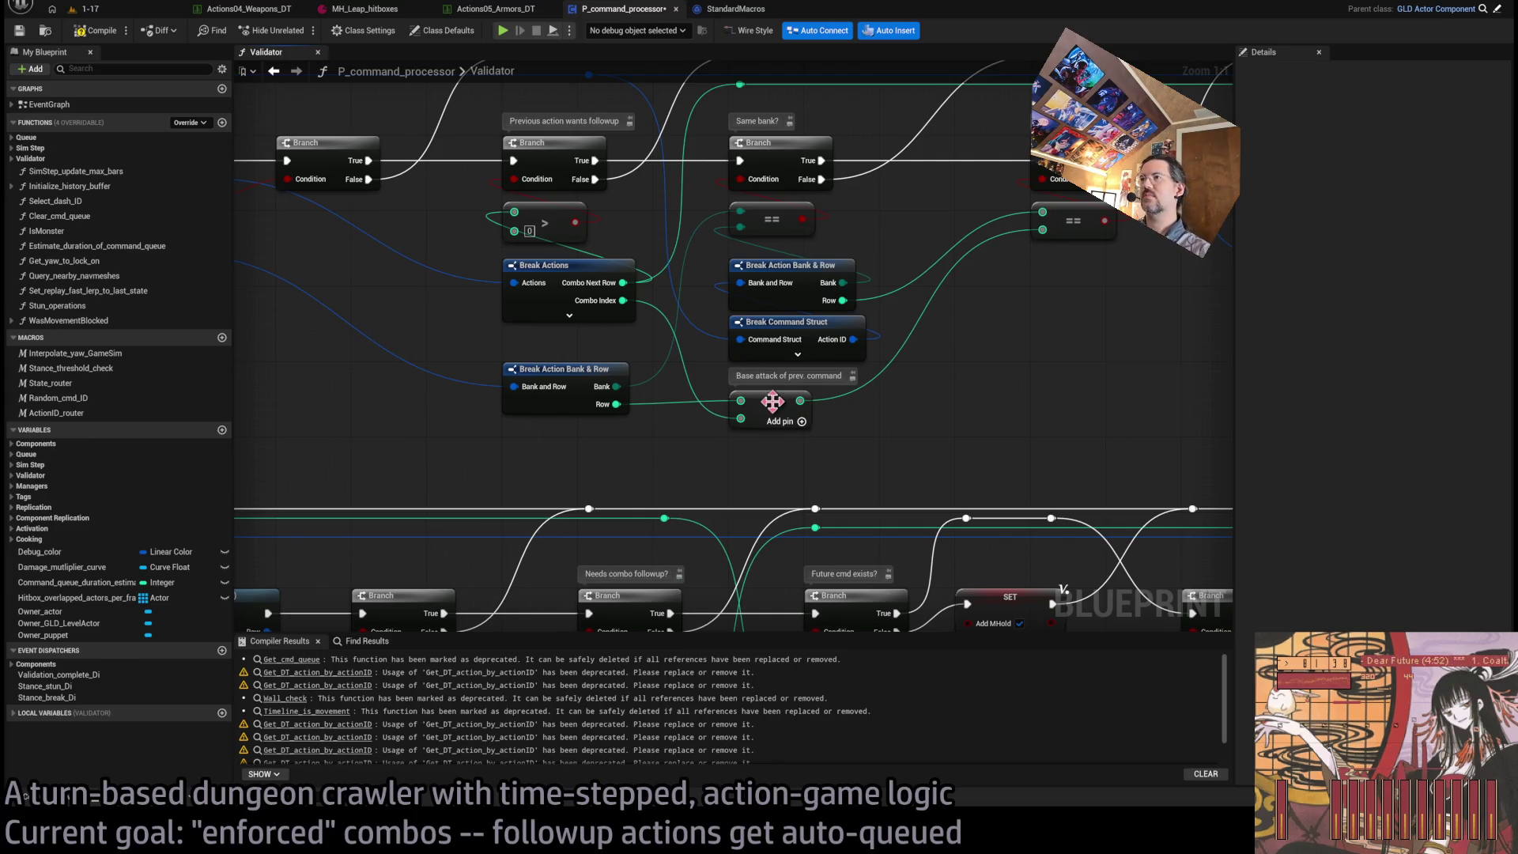
- Replace the 'Base attack of prev. command' comment text with 'First action (row no.) of combo acc'd to prev action'
double_click(786, 374)
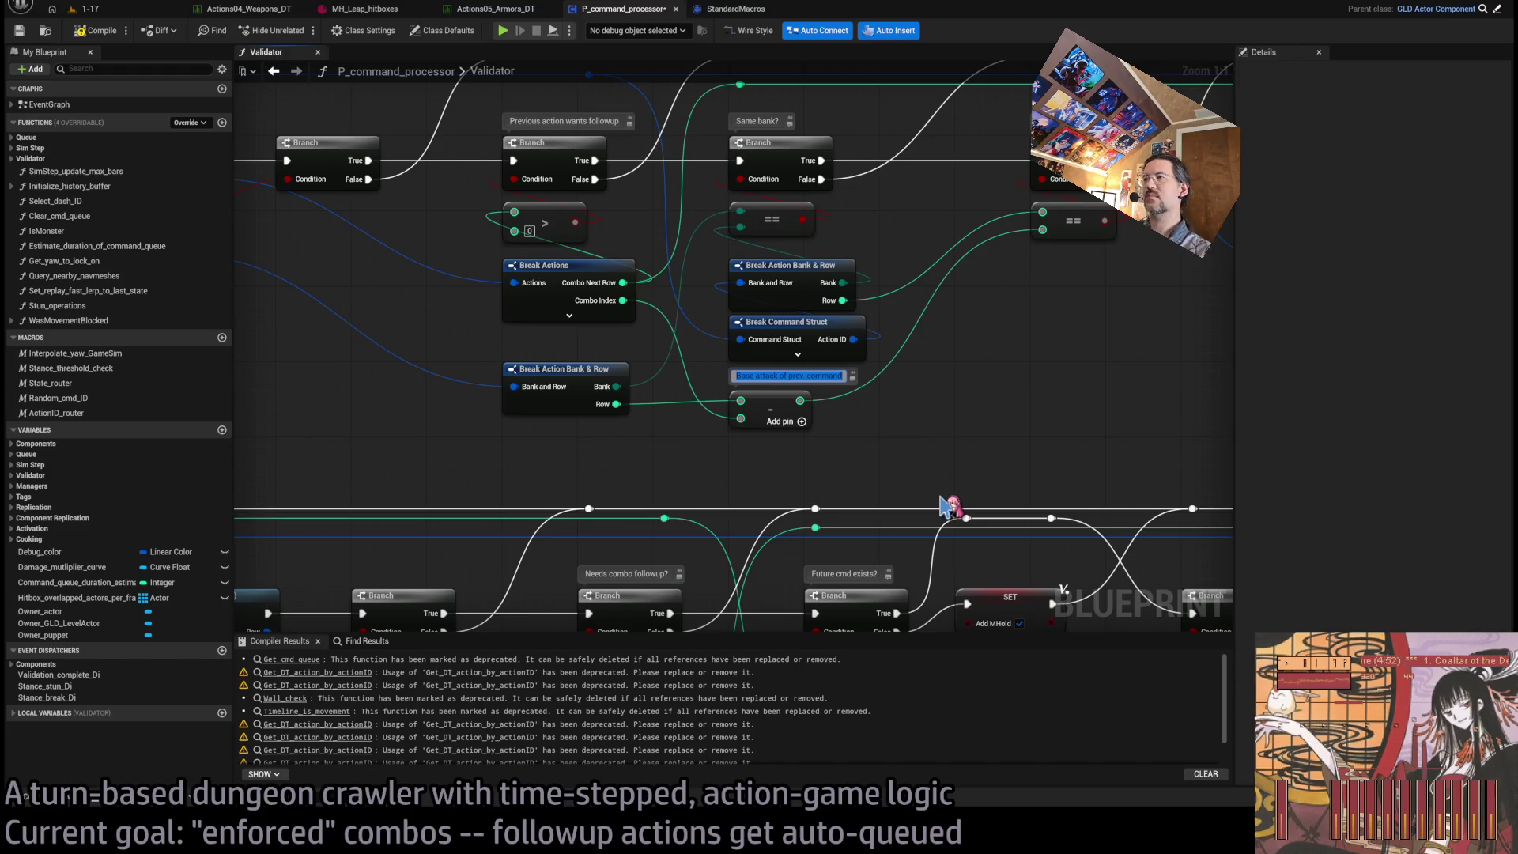
click(940, 498)
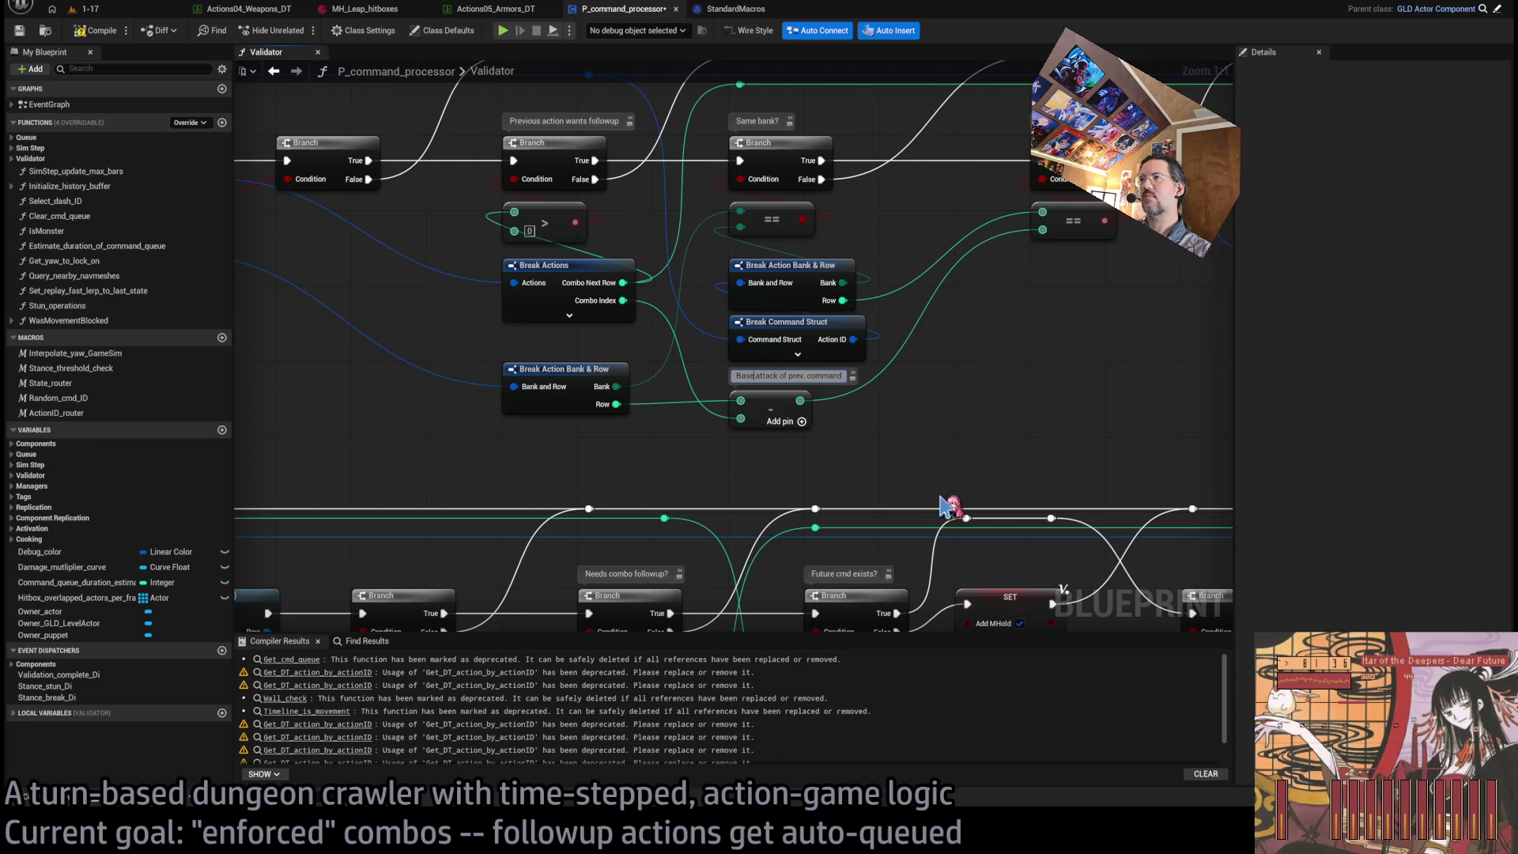
key(ctrl+a)
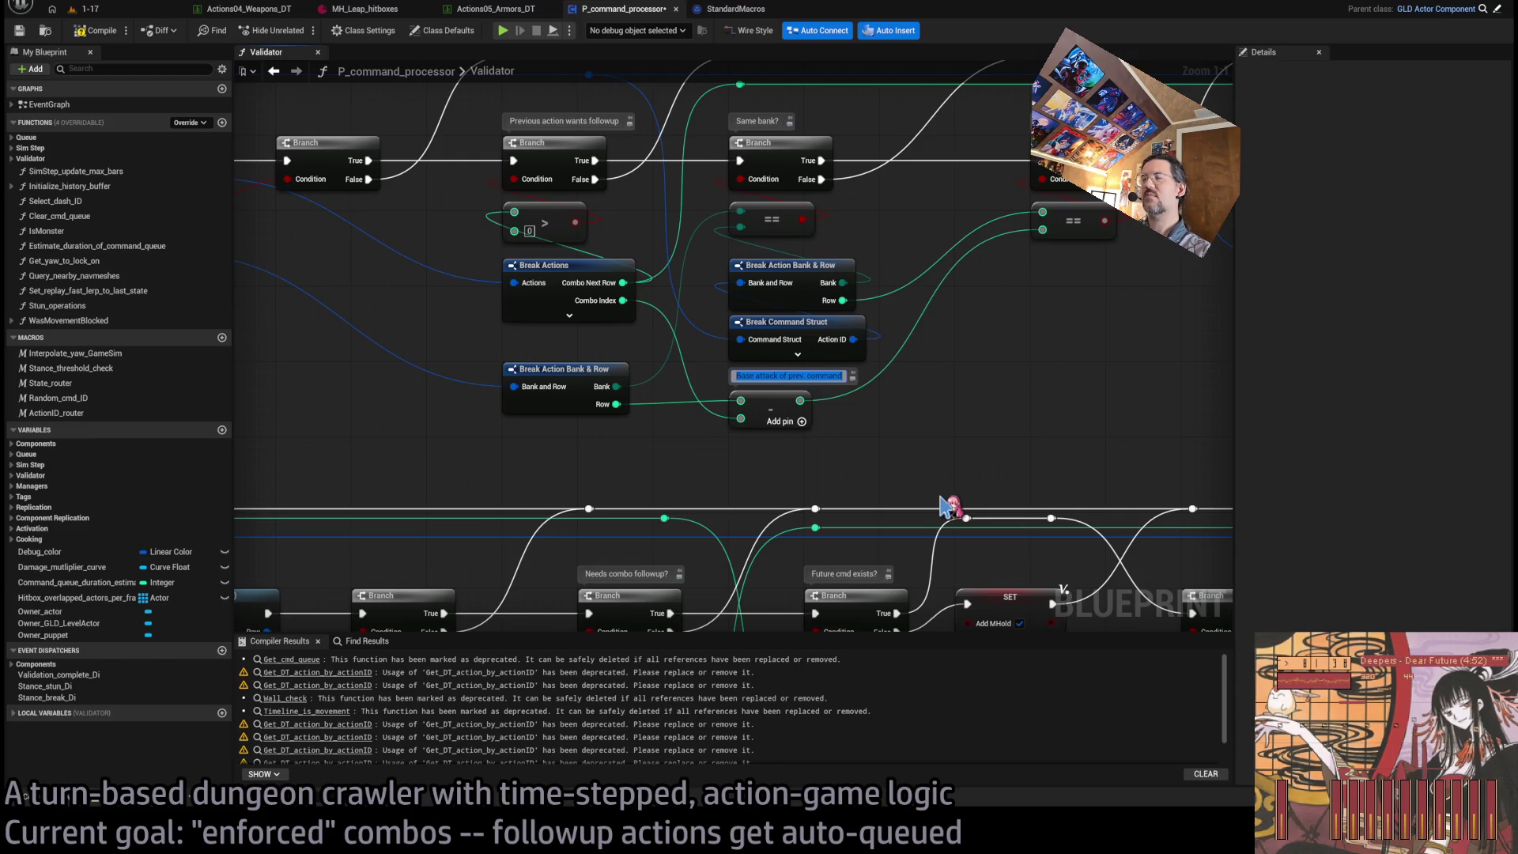
text(First)
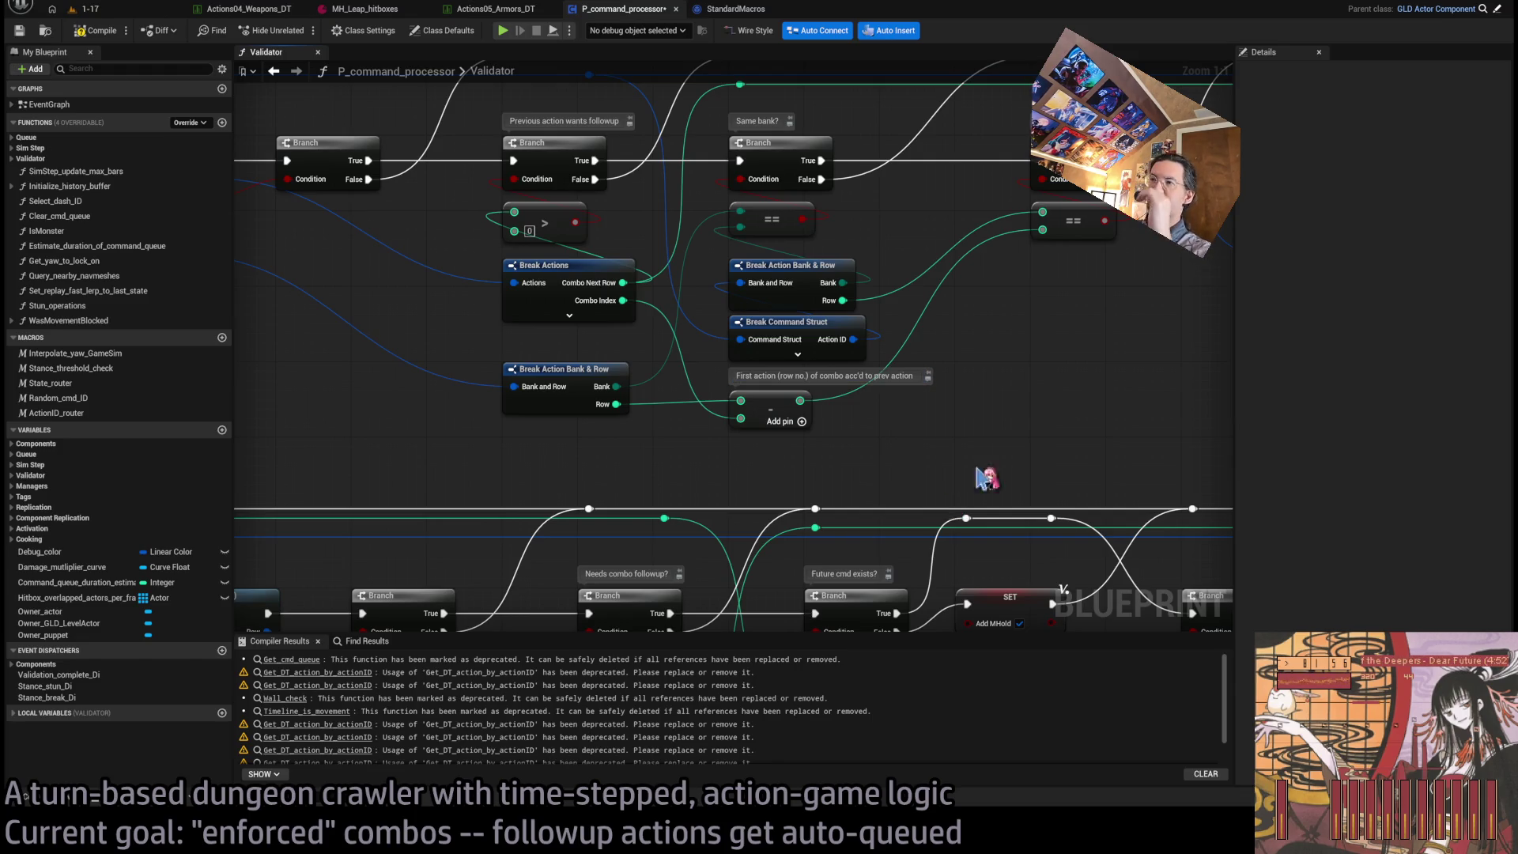
mouse_move(983, 474)
mouse_down()
mouse_move(1027, 440)
mouse_move(937, 512)
mouse_up()
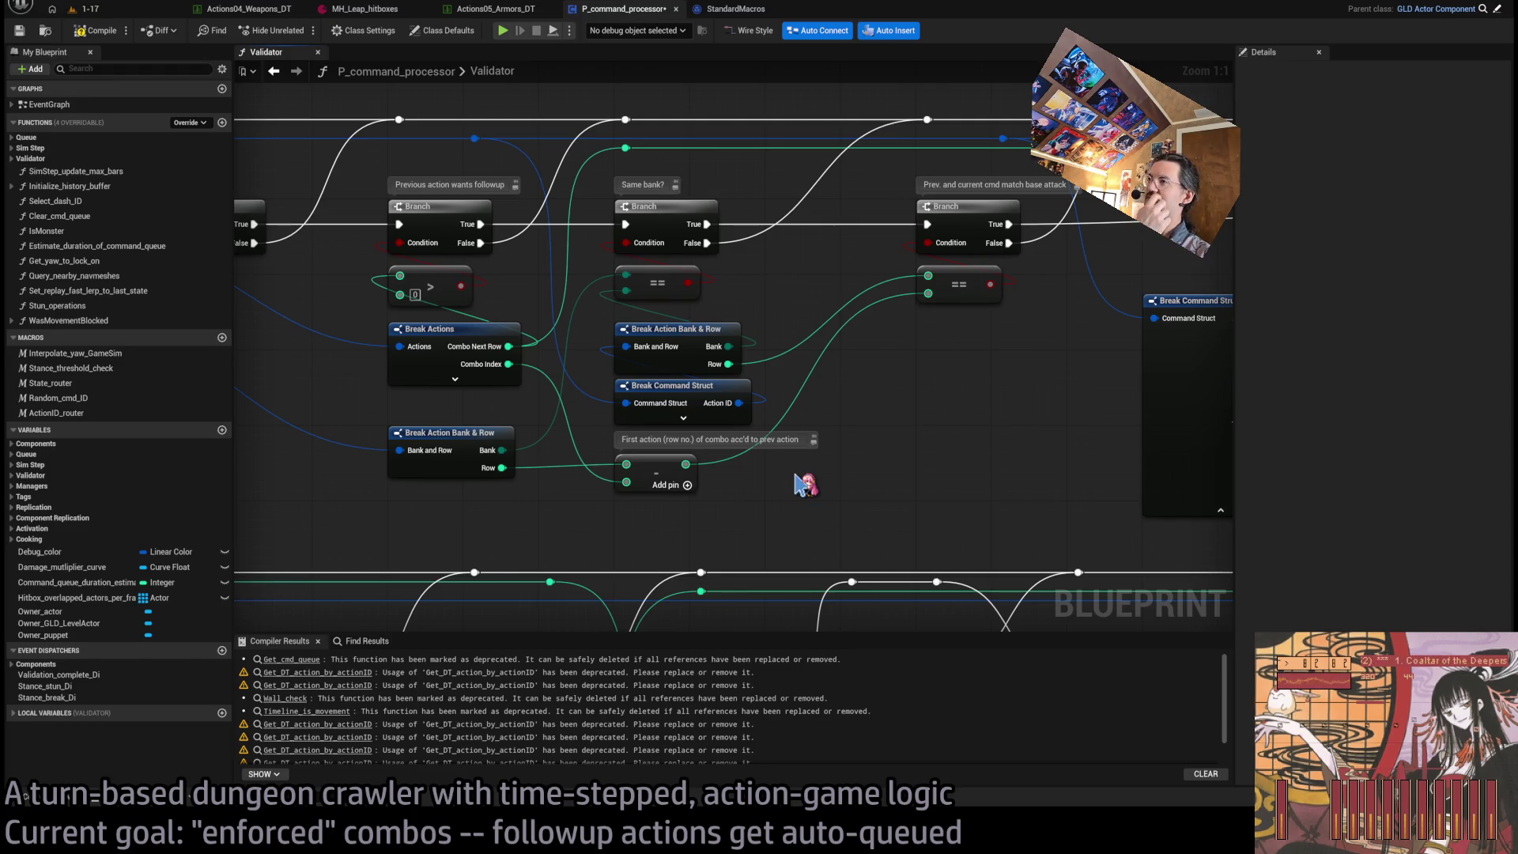
drag(805, 484, 739, 560)
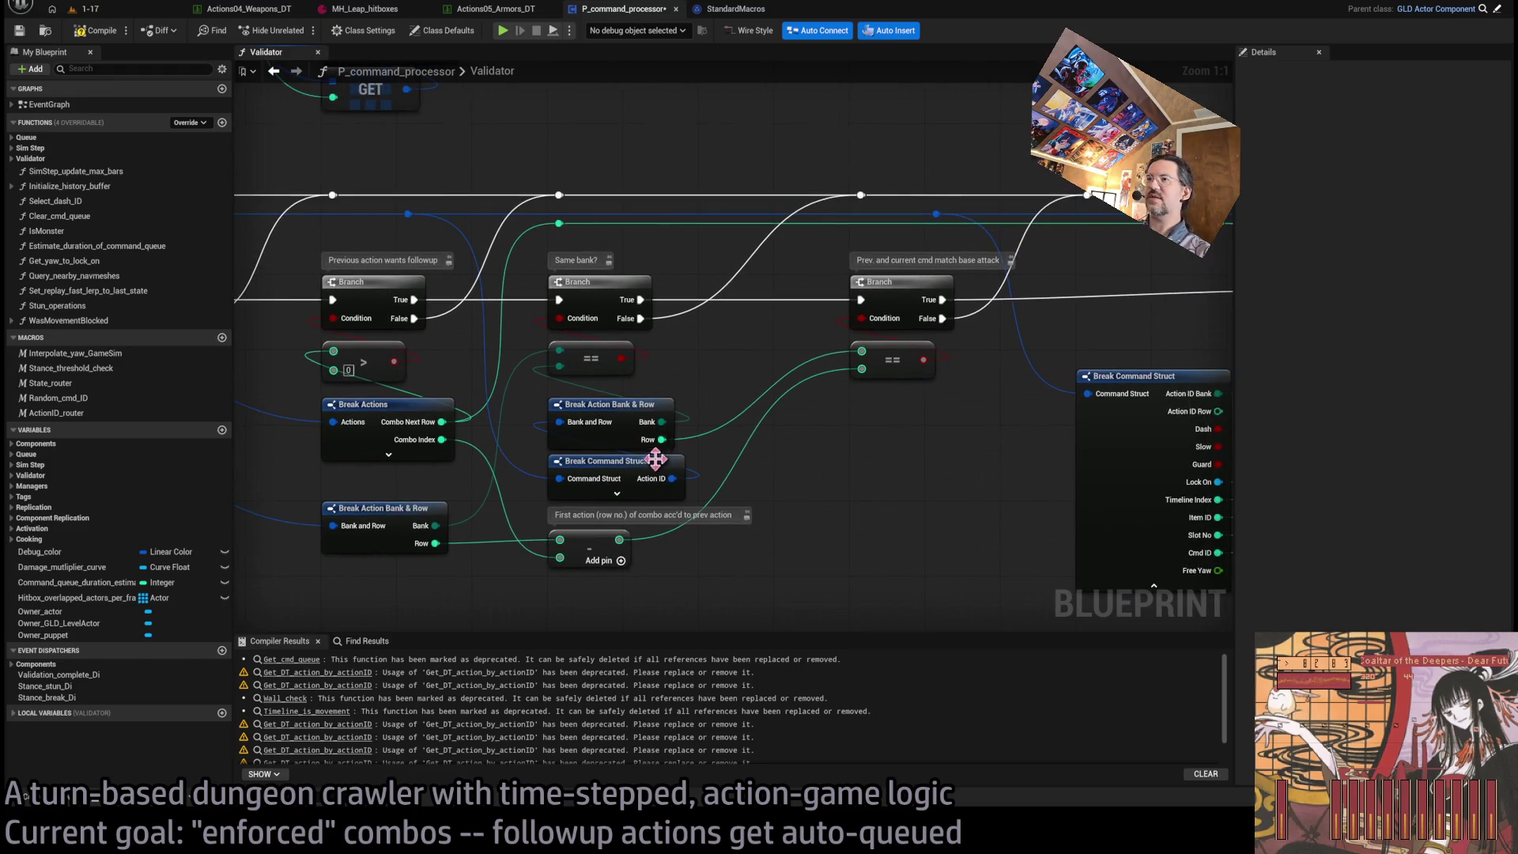
drag(815, 496, 642, 502)
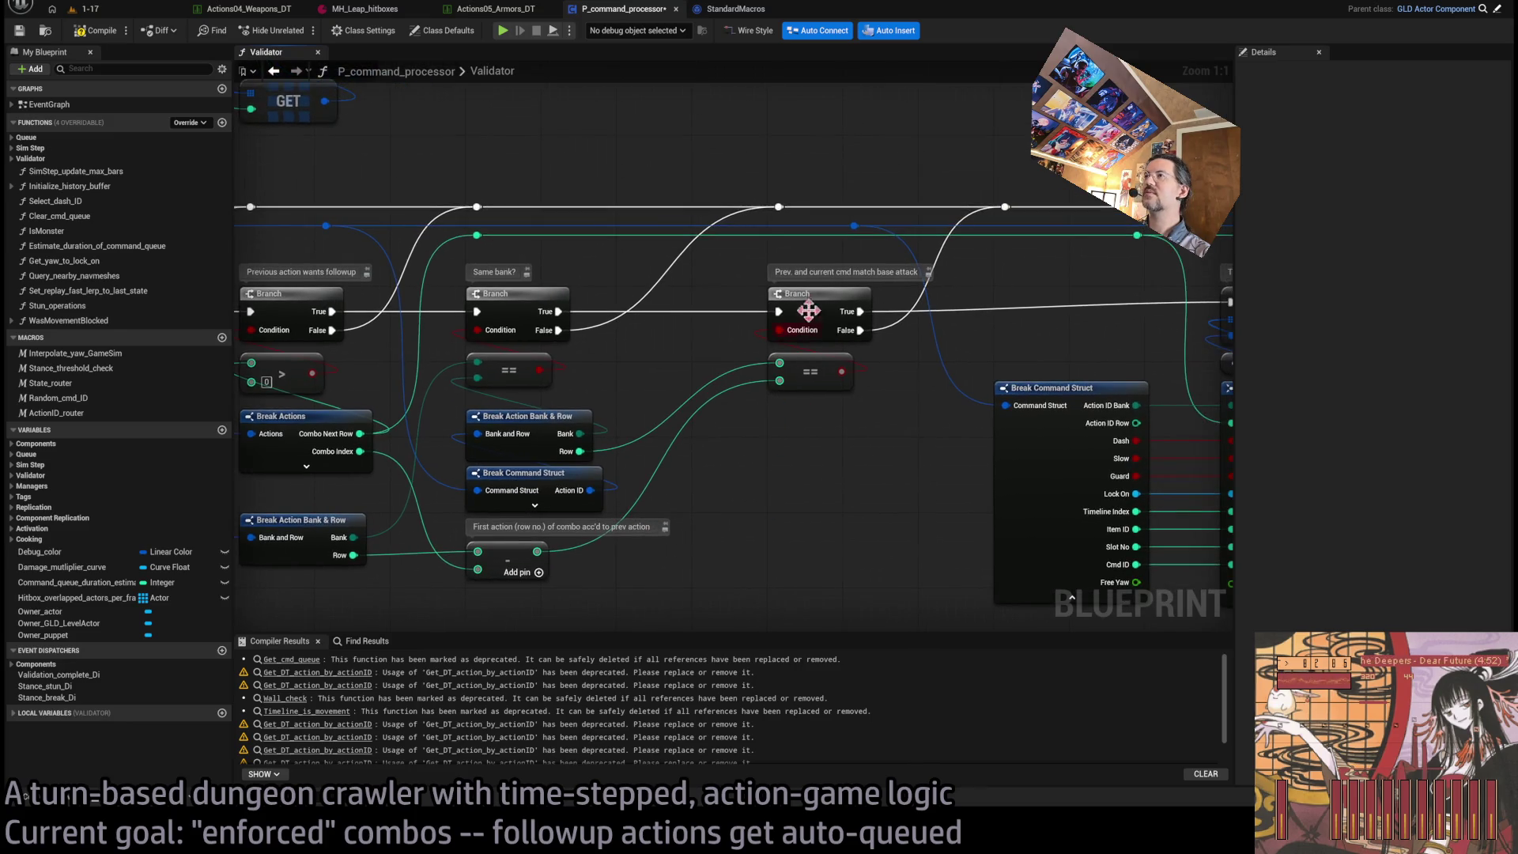
drag(873, 402, 640, 480)
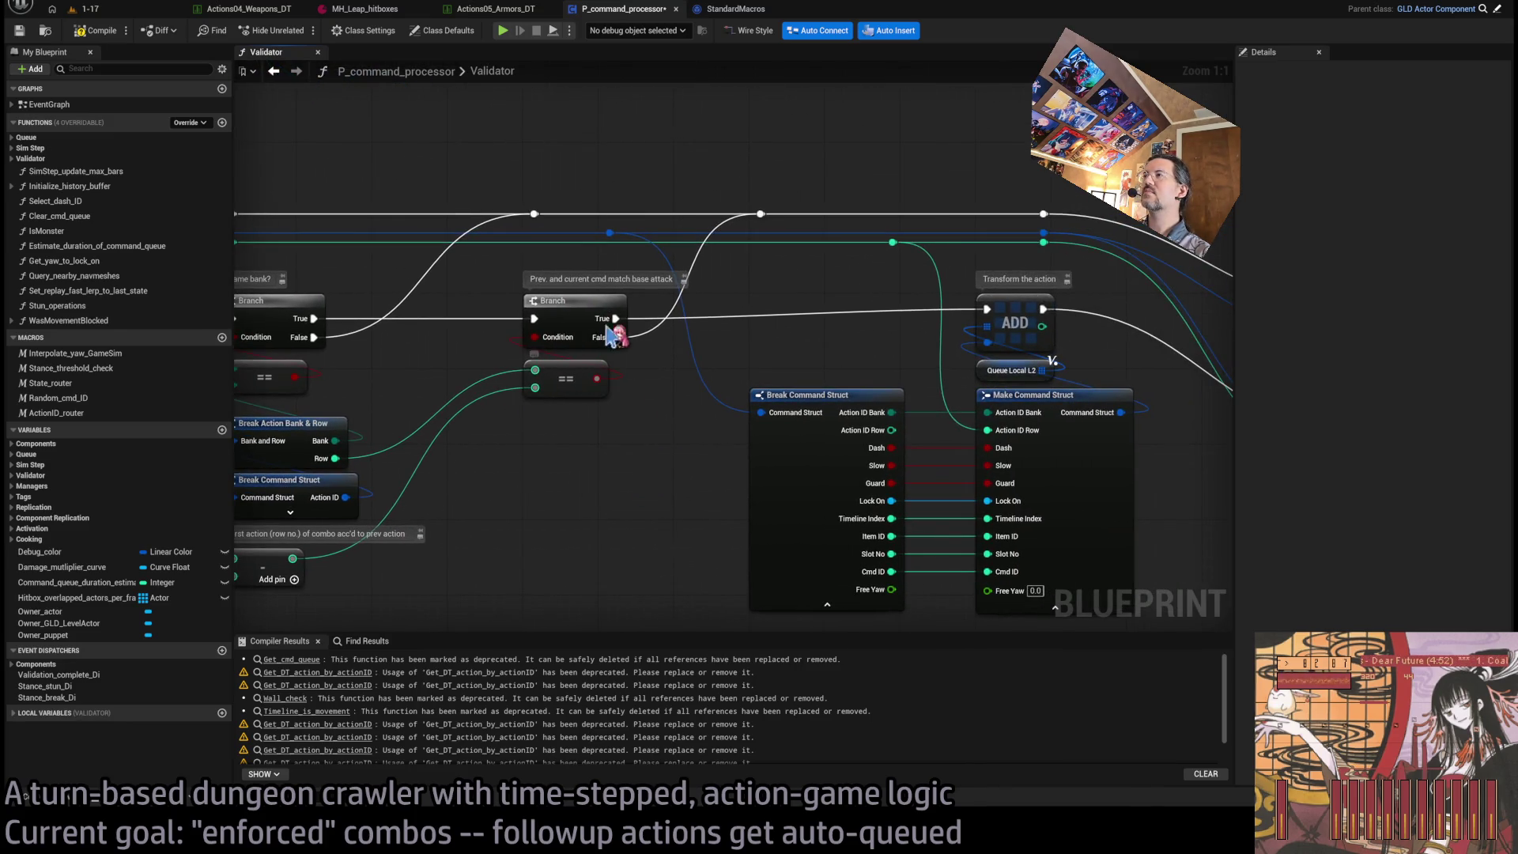
drag(642, 415, 970, 351)
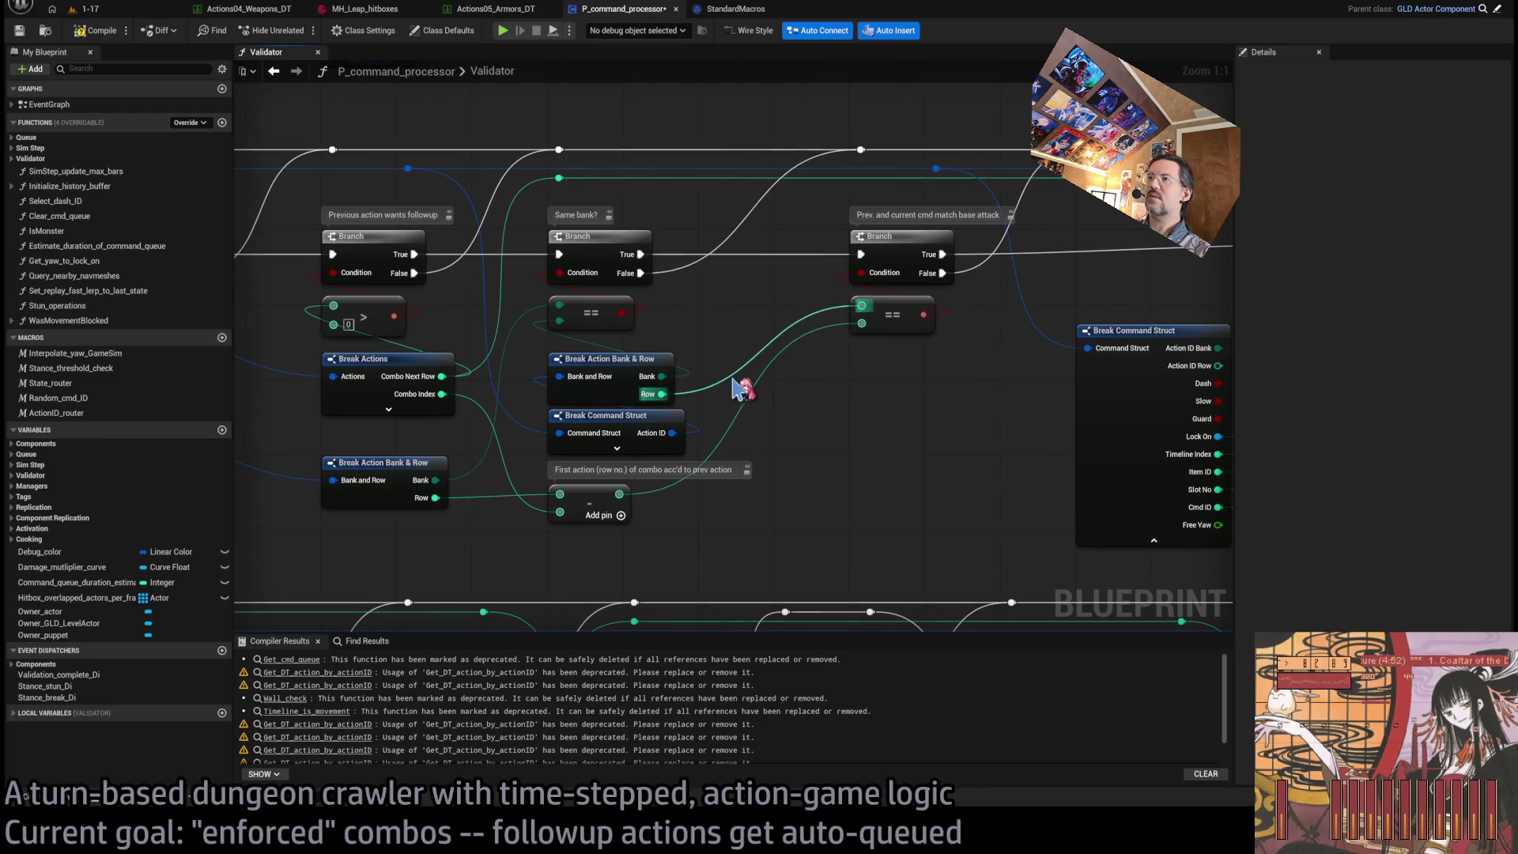
mouse_move(602, 358)
mouse_down()
mouse_move(1077, 387)
mouse_move(1378, 436)
mouse_up()
mouse_move(1200, 513)
mouse_down()
mouse_move(1021, 568)
mouse_move(633, 474)
mouse_up()
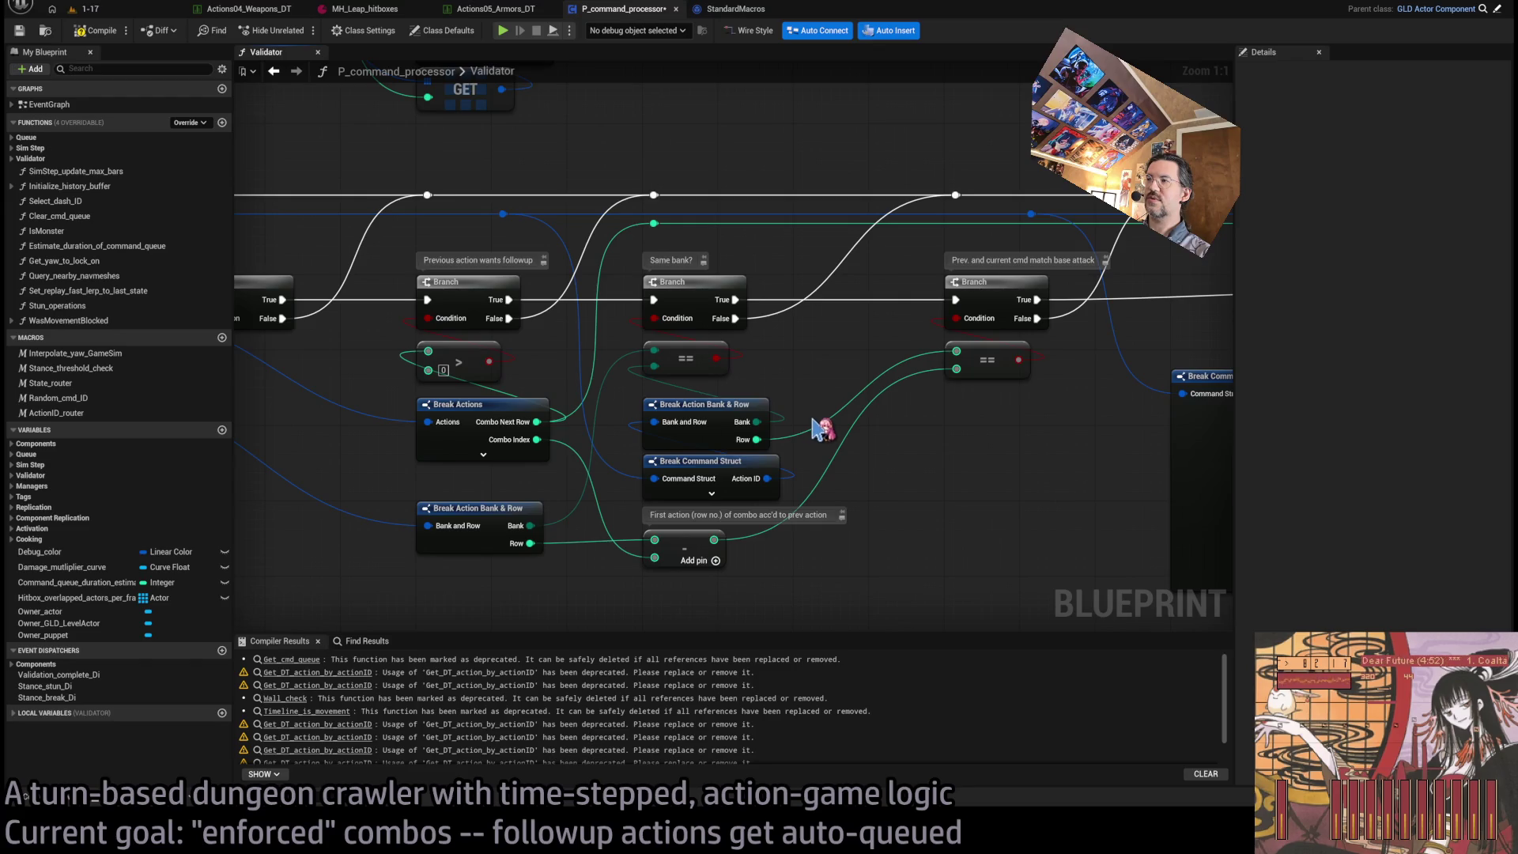
mouse_move(816, 477)
mouse_down()
mouse_move(715, 406)
mouse_move(196, 416)
mouse_move(379, 430)
mouse_move(803, 383)
mouse_up()
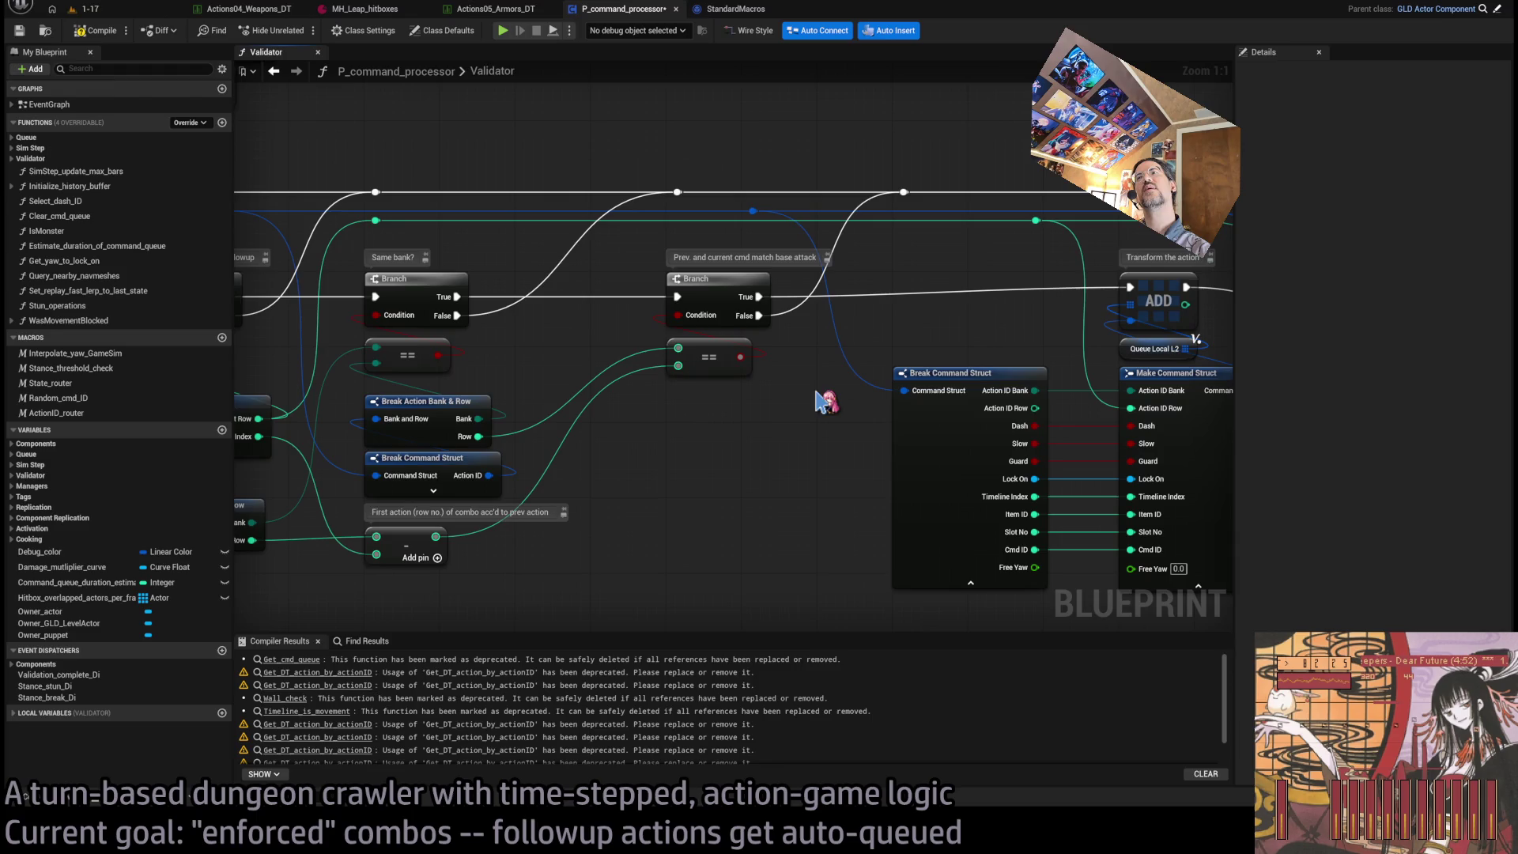
- Pan past the Switch on EIsMovement, For Each Loop and Branch nodes, then show the 1-17 level
scroll(831, 389, down, 1)
mouse_move(830, 390)
mouse_down()
mouse_move(797, 413)
mouse_move(850, 419)
mouse_up()
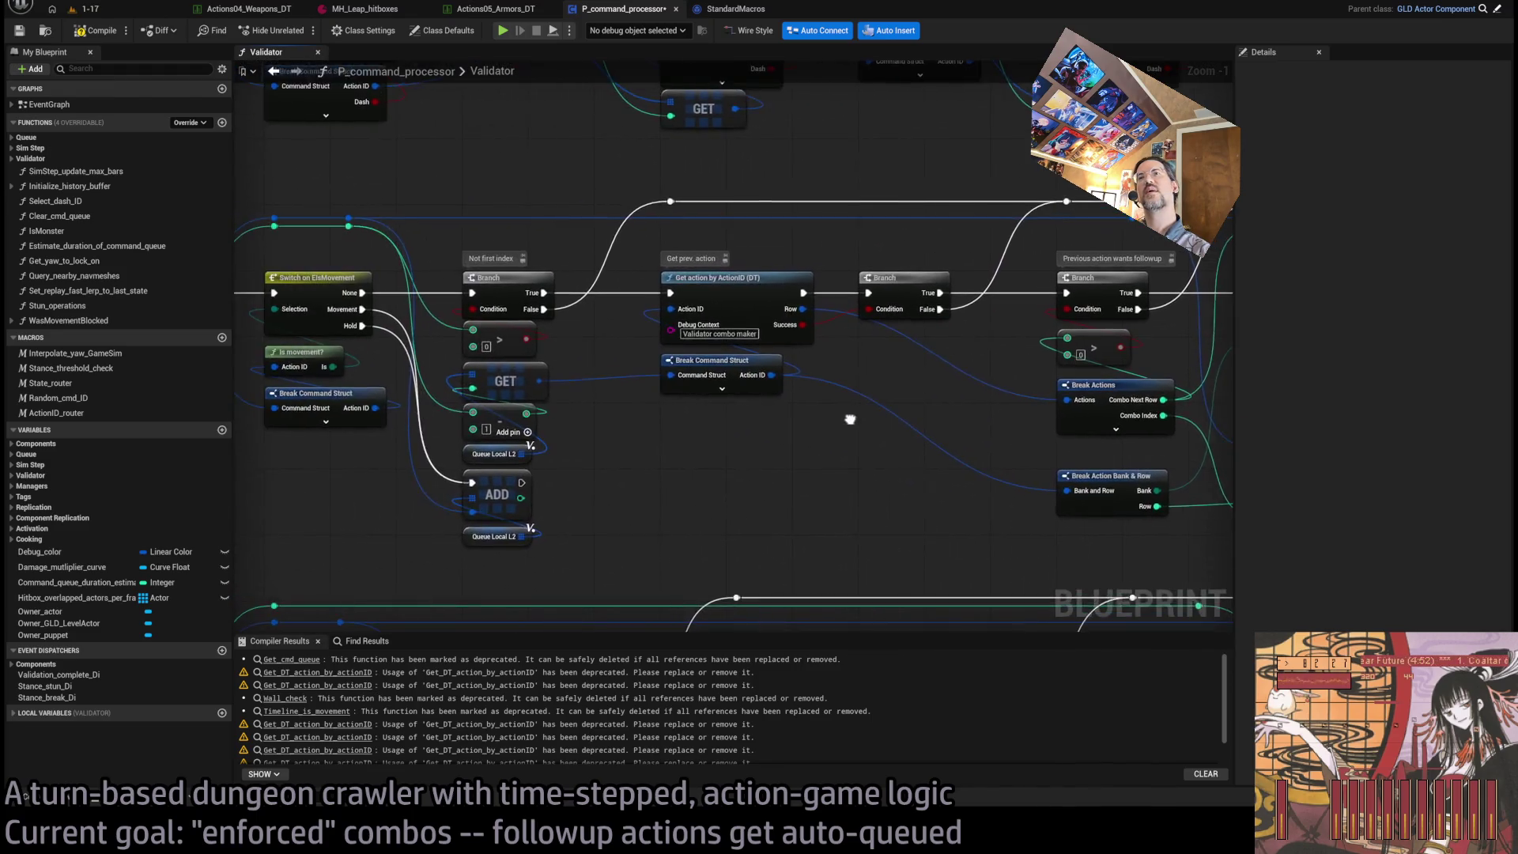
drag(814, 482, 918, 464)
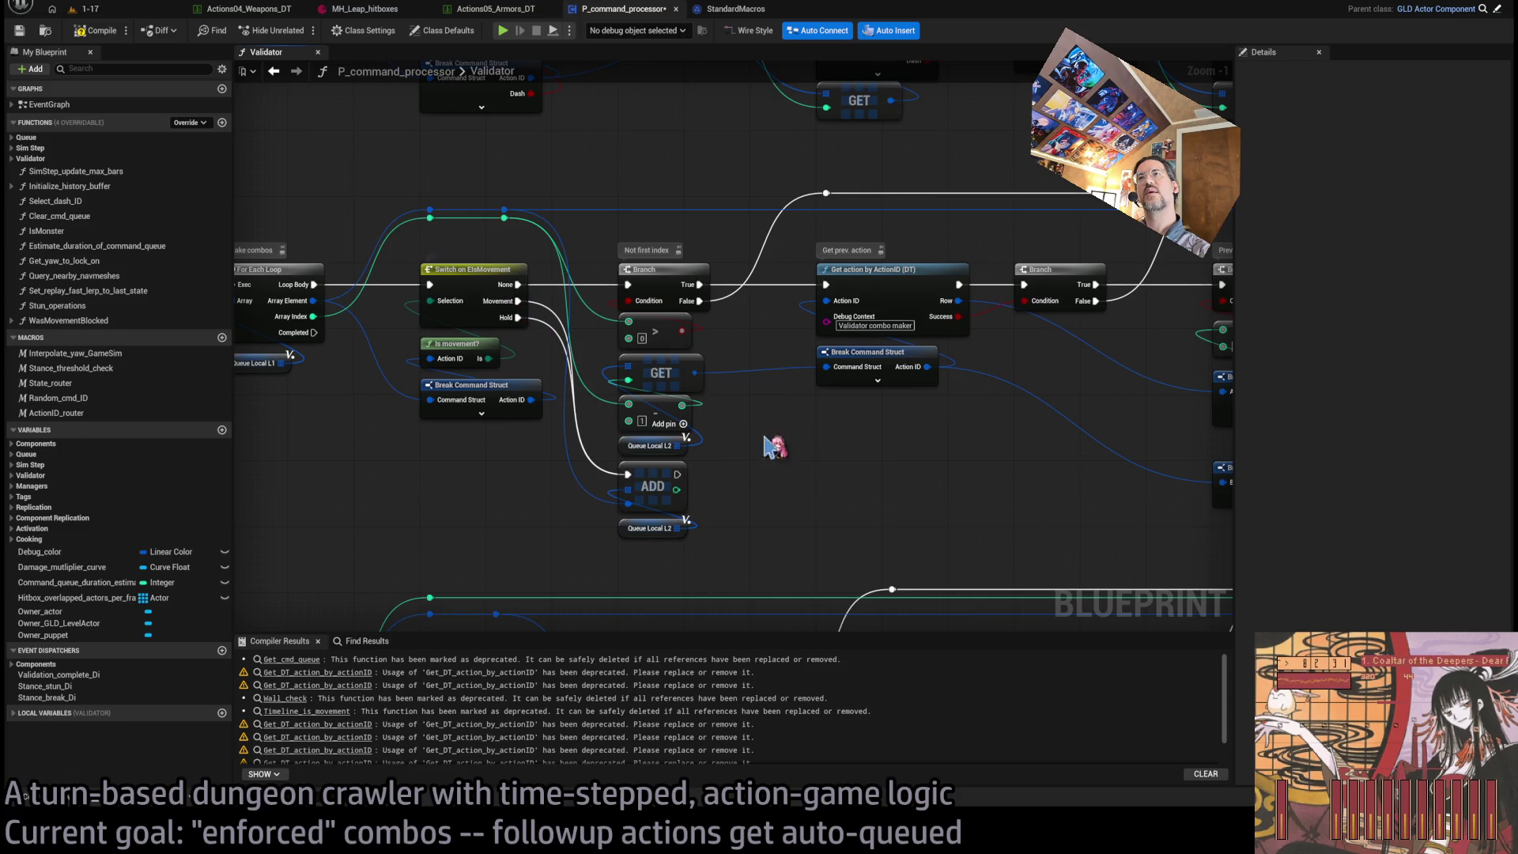
drag(909, 478, 796, 492)
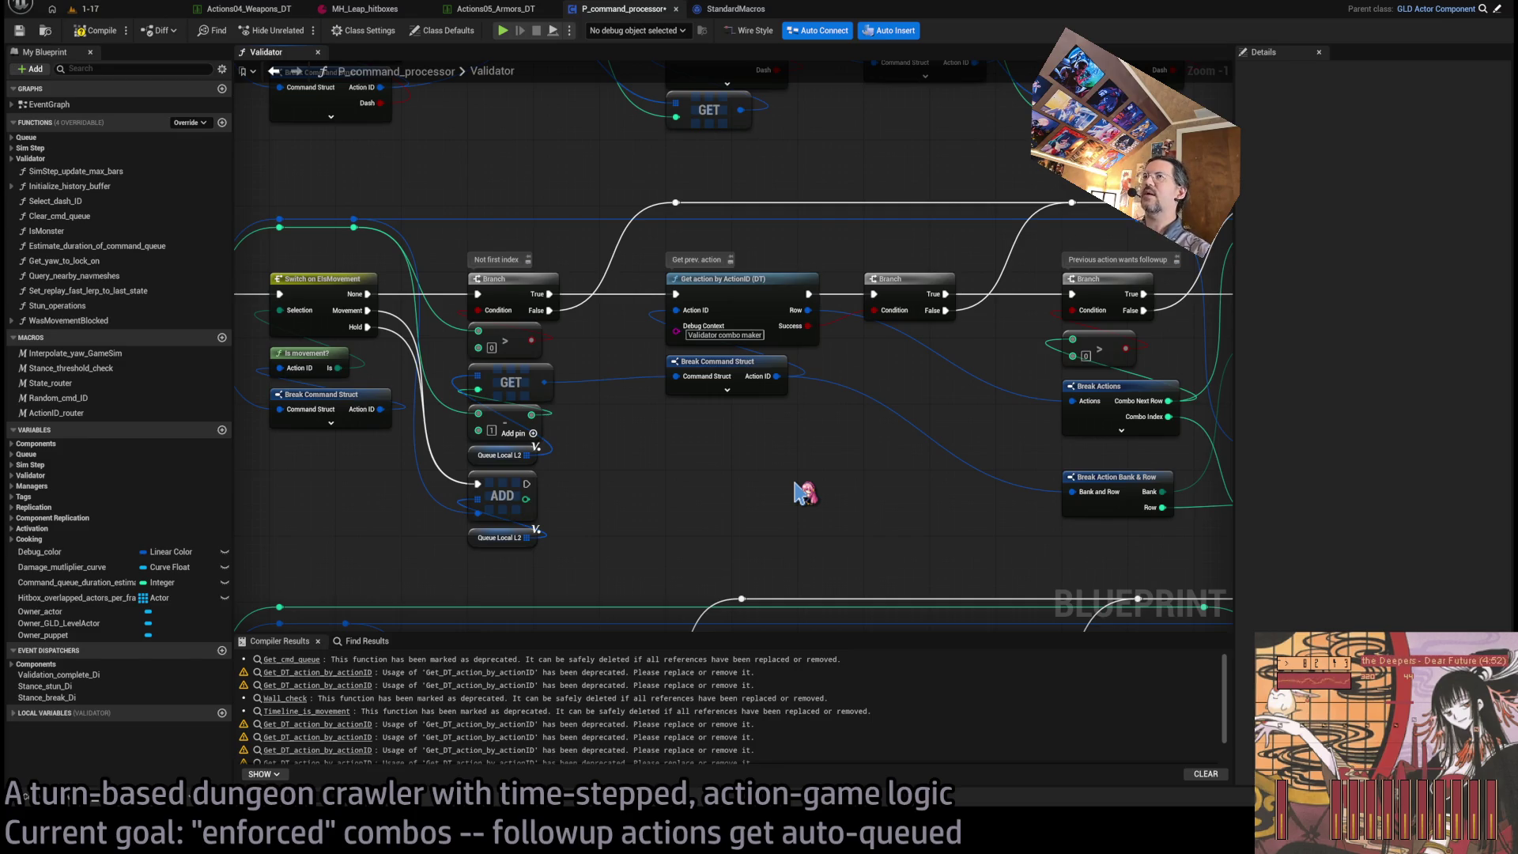
click(91, 9)
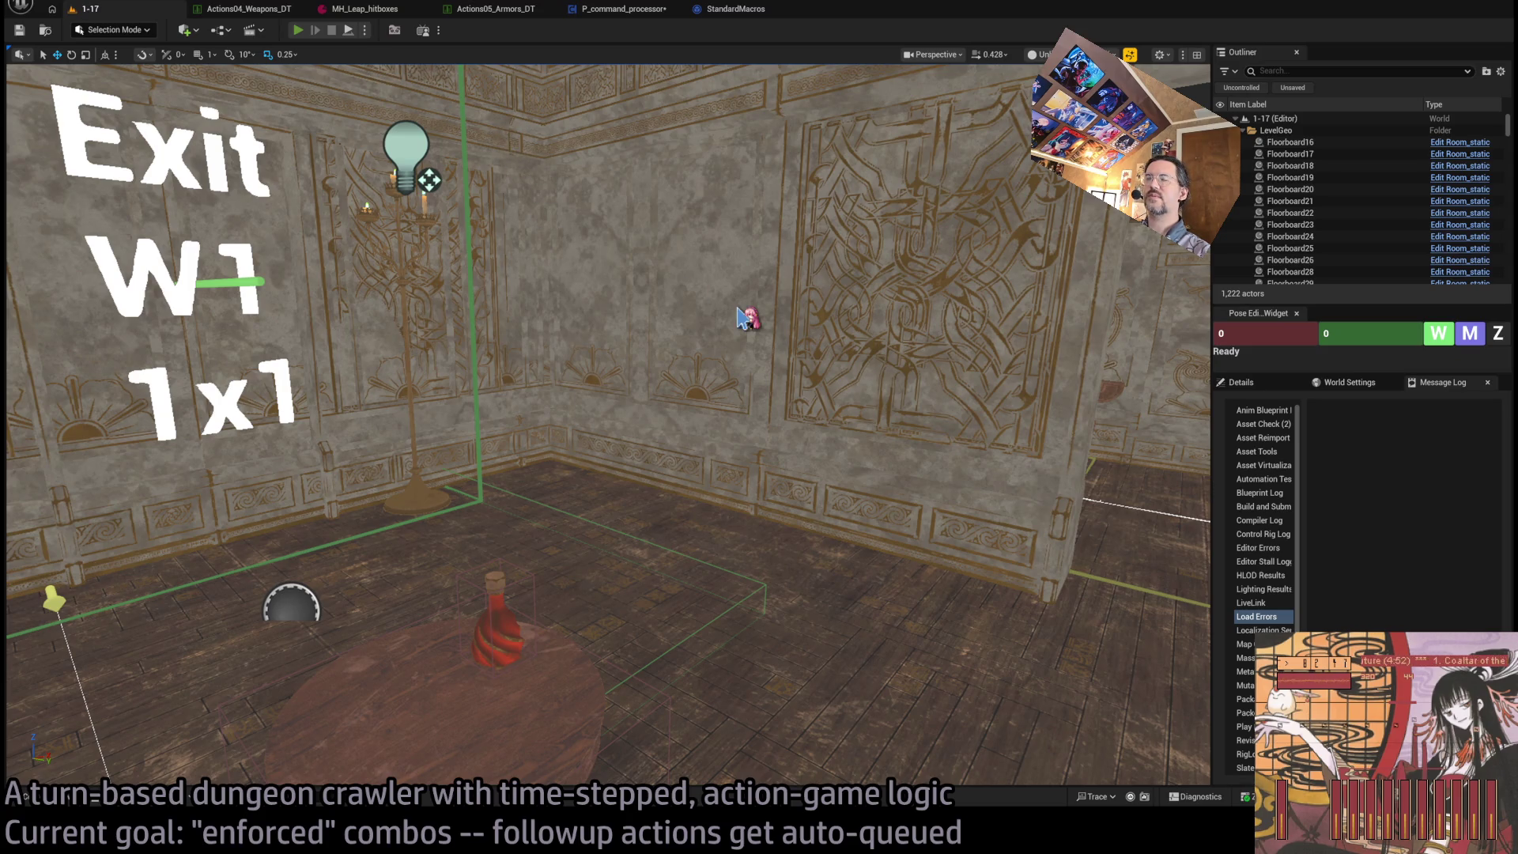
- Start play-testing and set an F9 breakpoint on the Get action by ActionID (DT) node
key(alt+p)
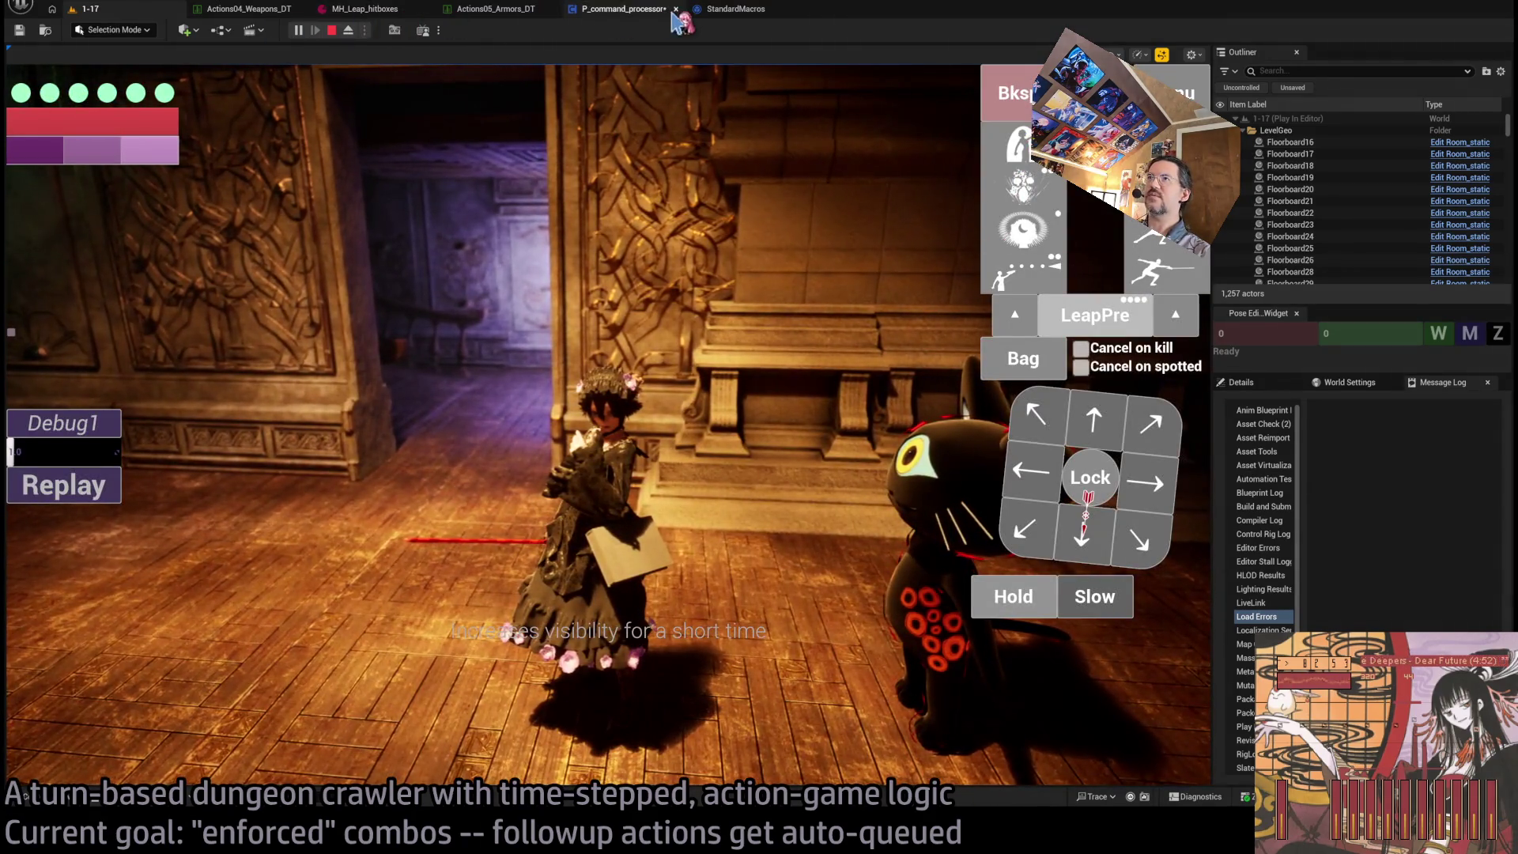
click(633, 11)
scroll(834, 309, up, 3)
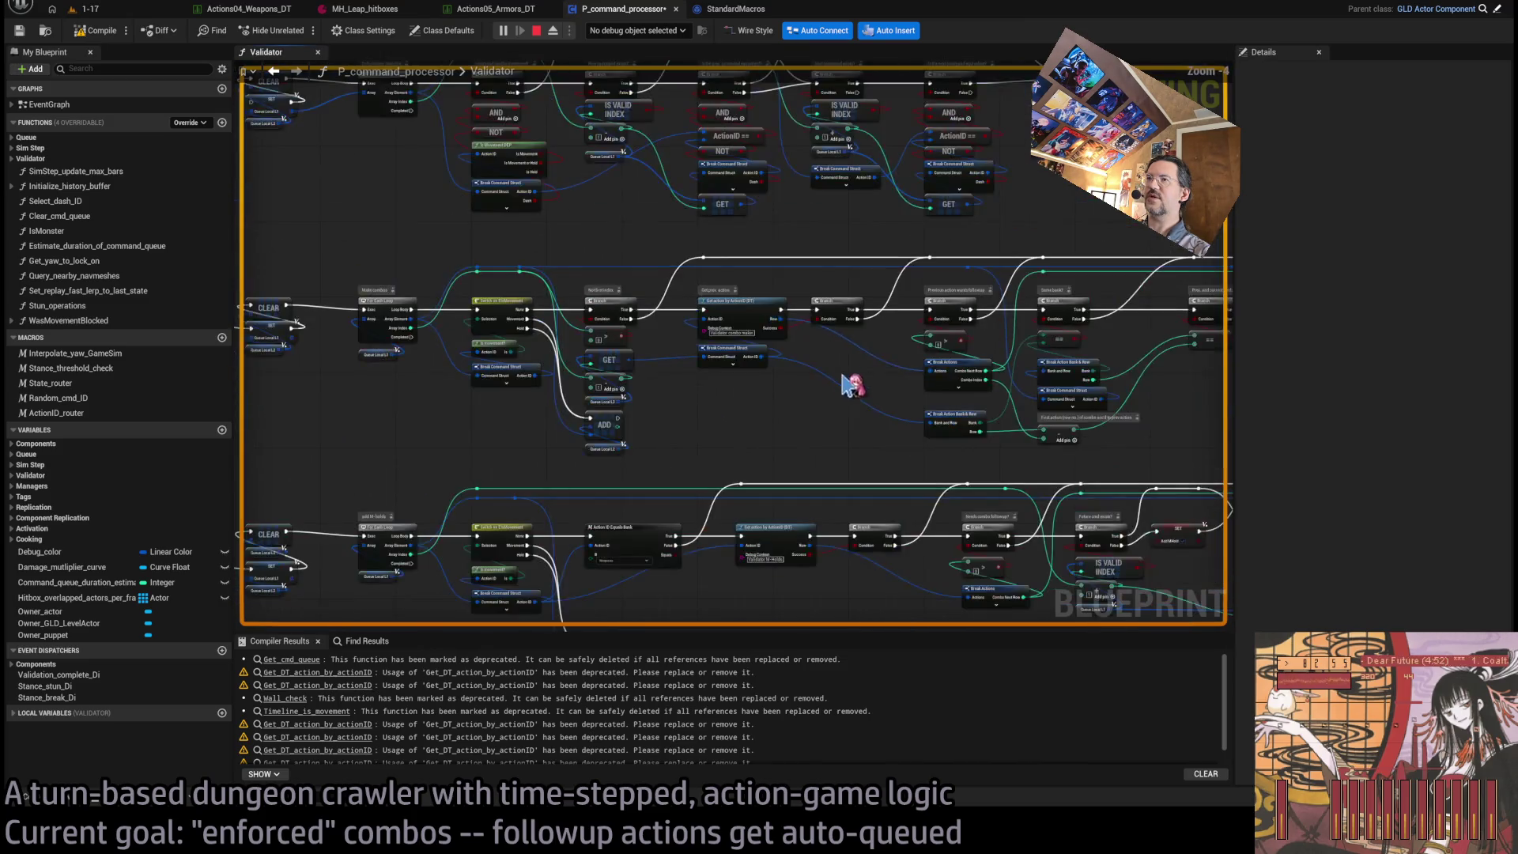
scroll(740, 334, up, 4)
click(755, 272)
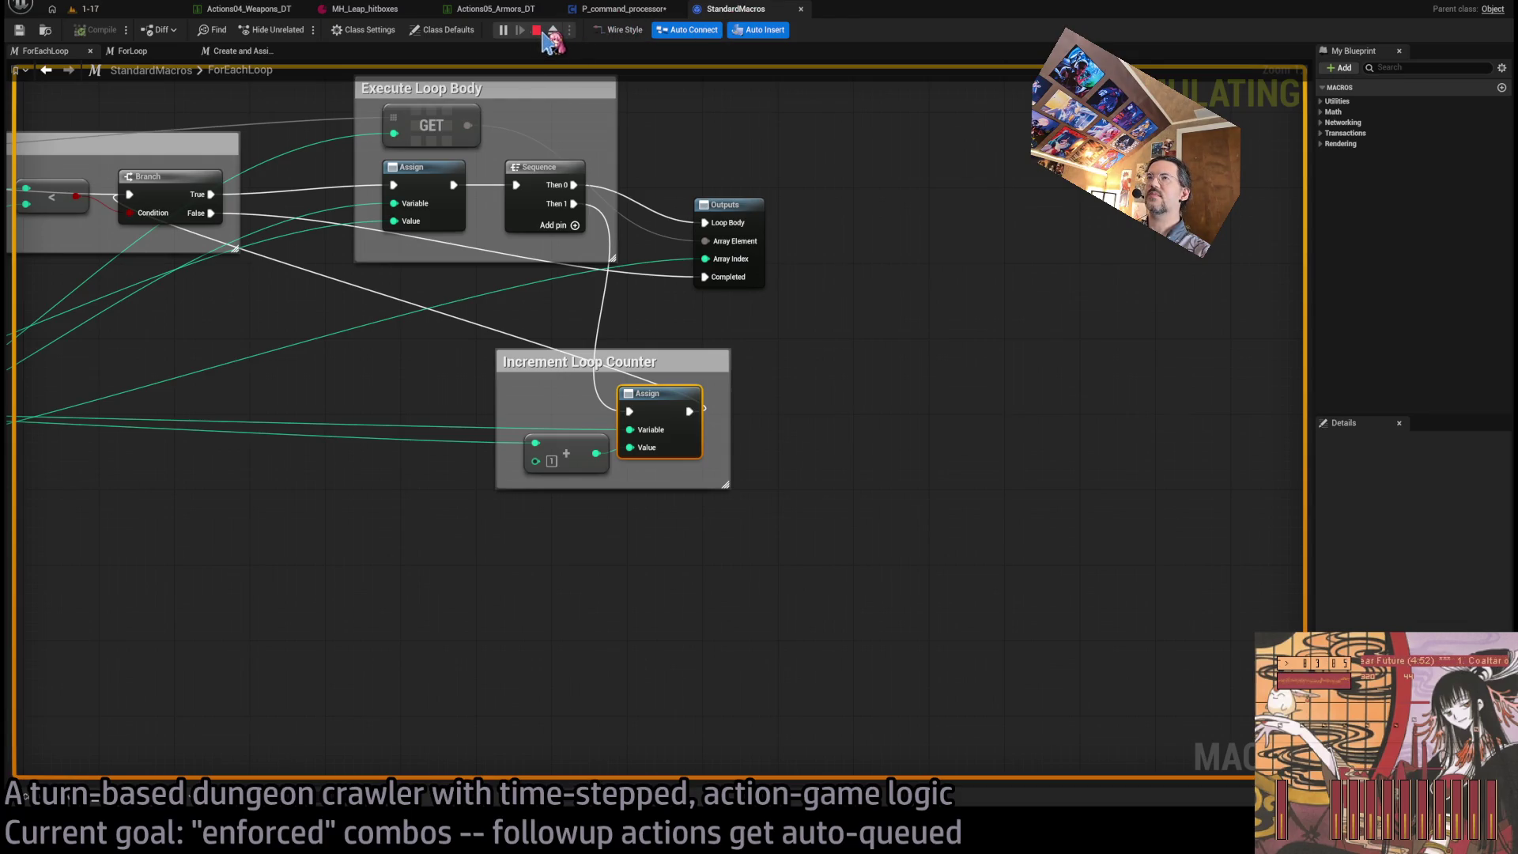
click(538, 31)
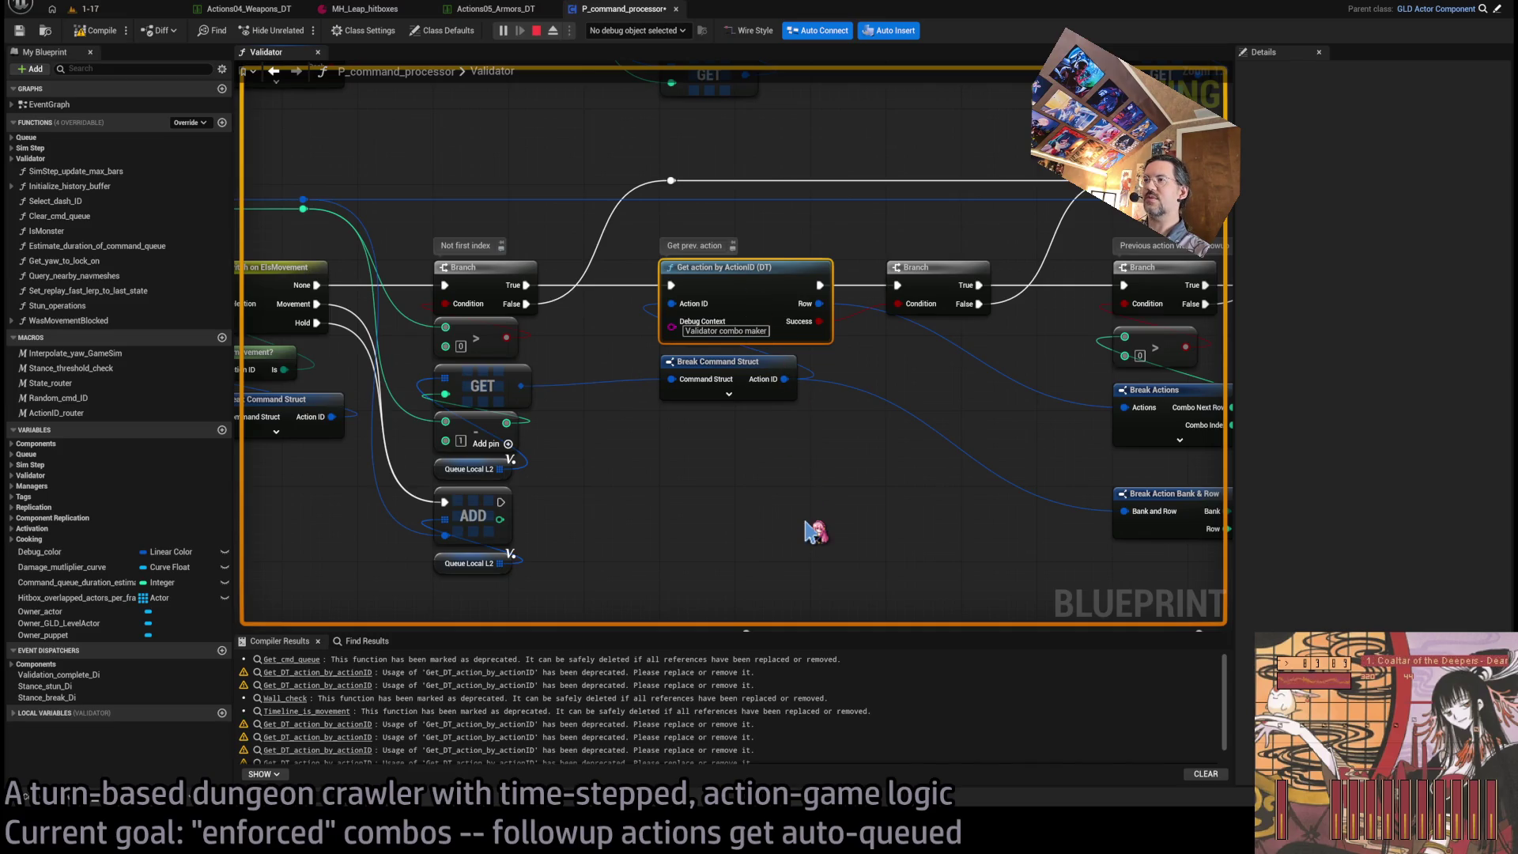
key(F9)
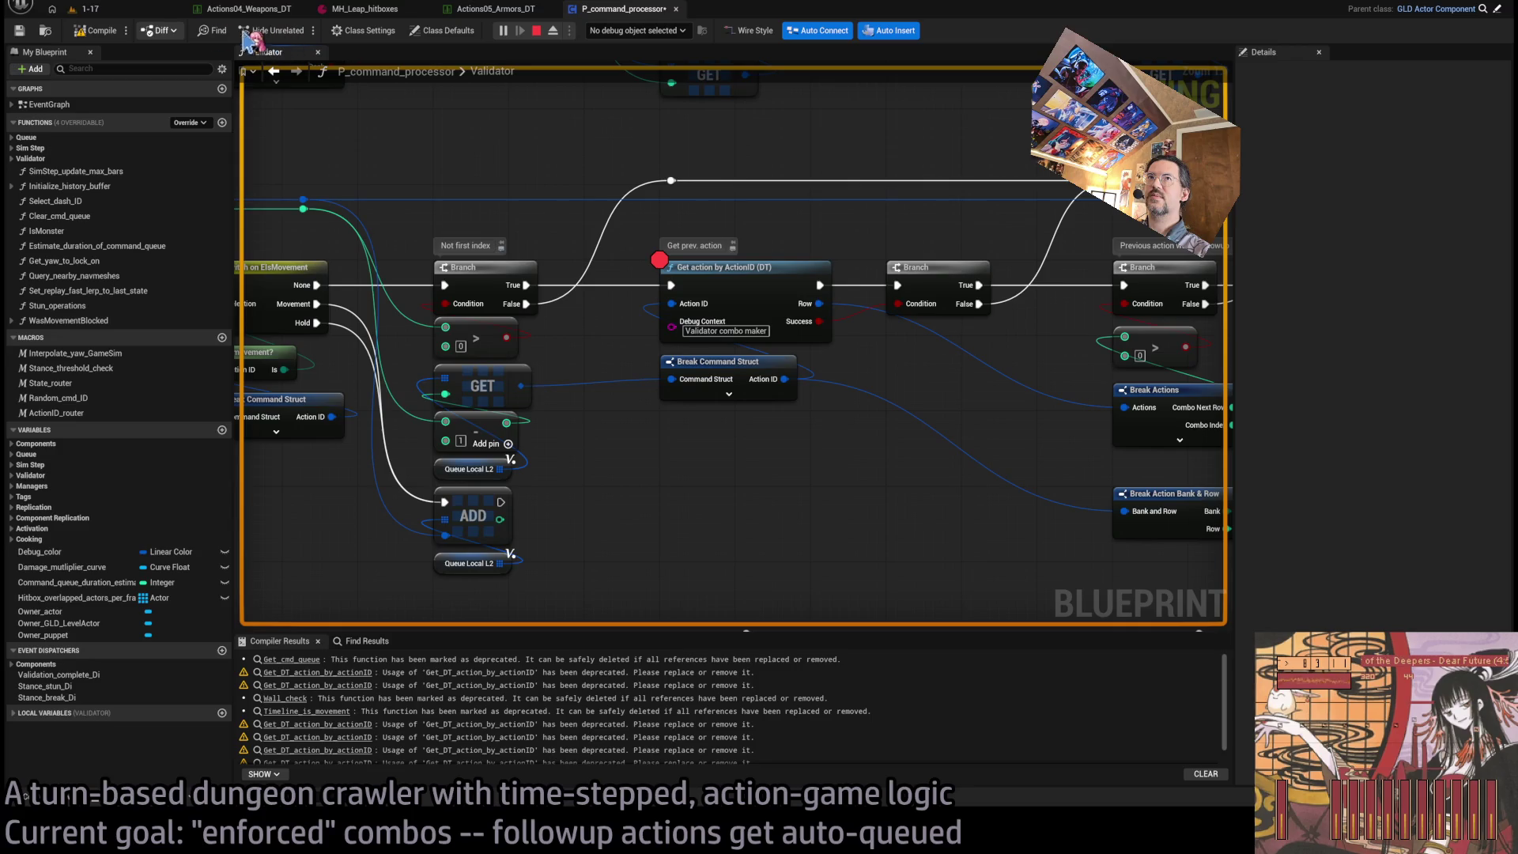
- Trigger an in-game action to hit the breakpoint and step through the Same bank? and base-attack checks
click(123, 11)
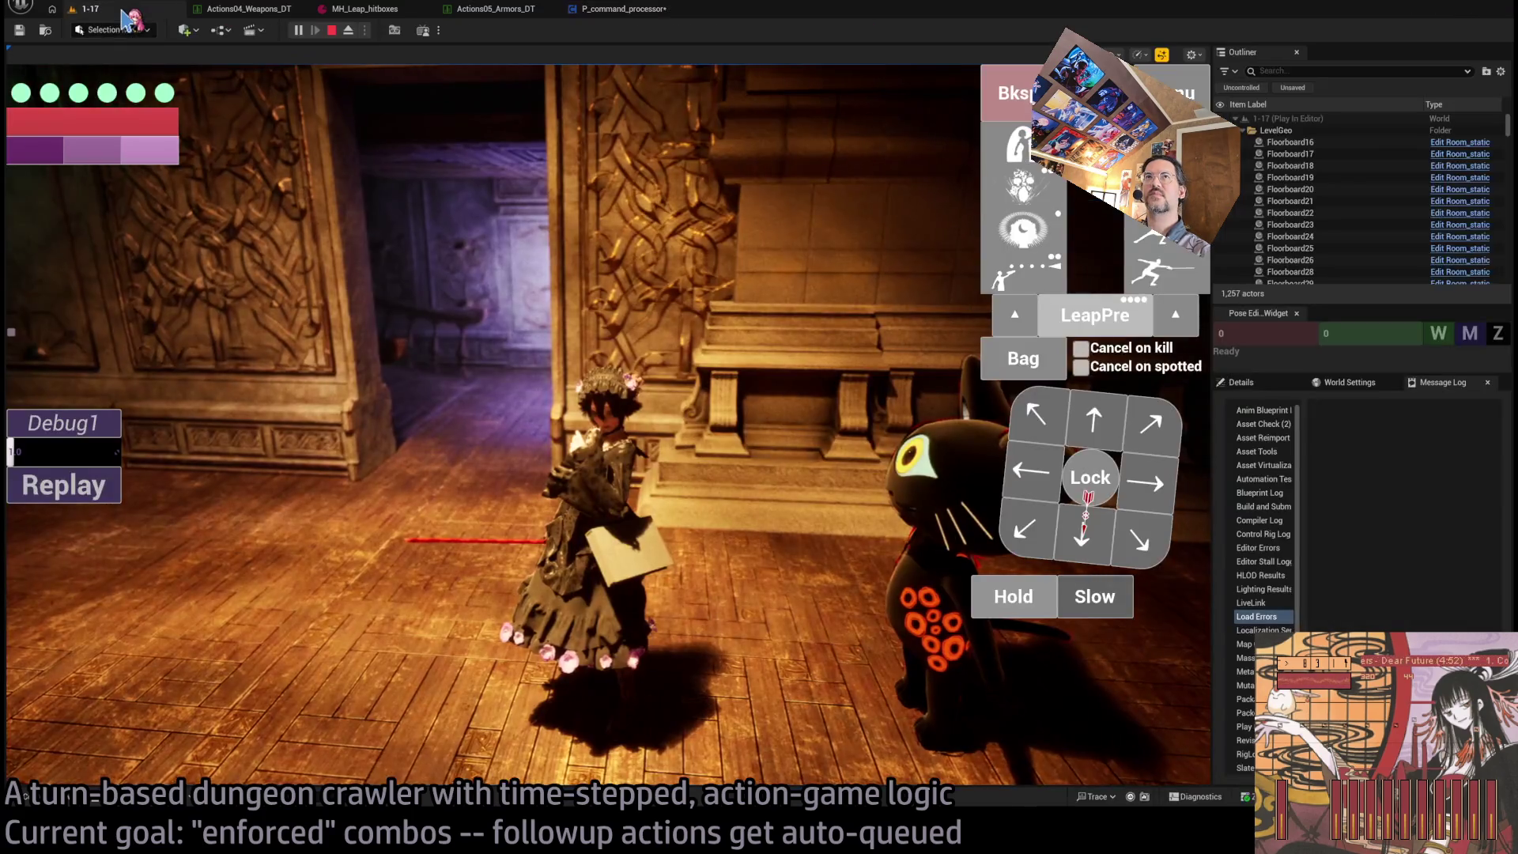
click(1146, 286)
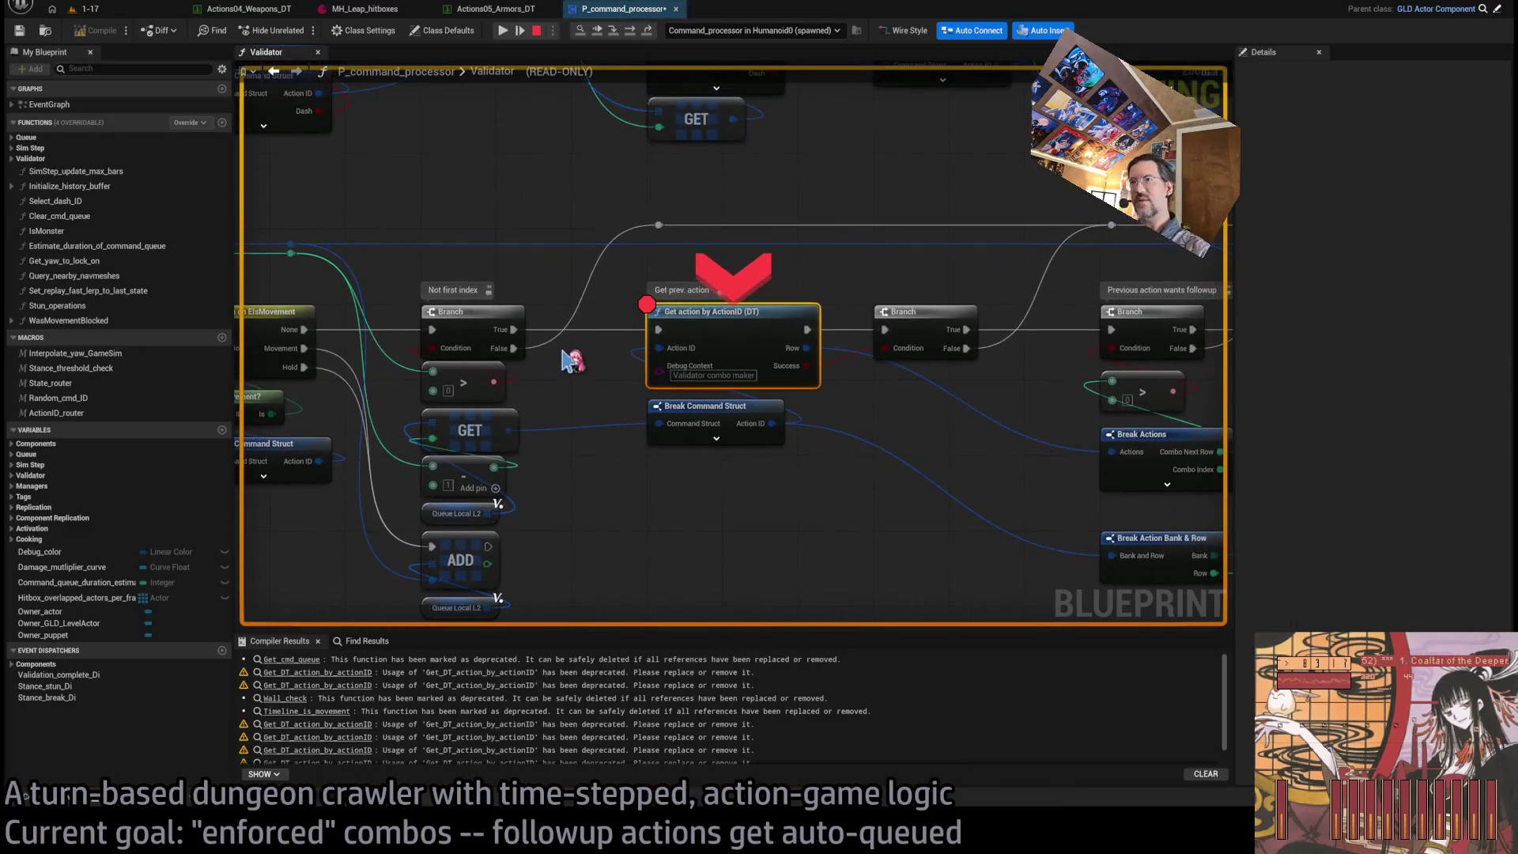
click(634, 40)
click(634, 39)
click(633, 40)
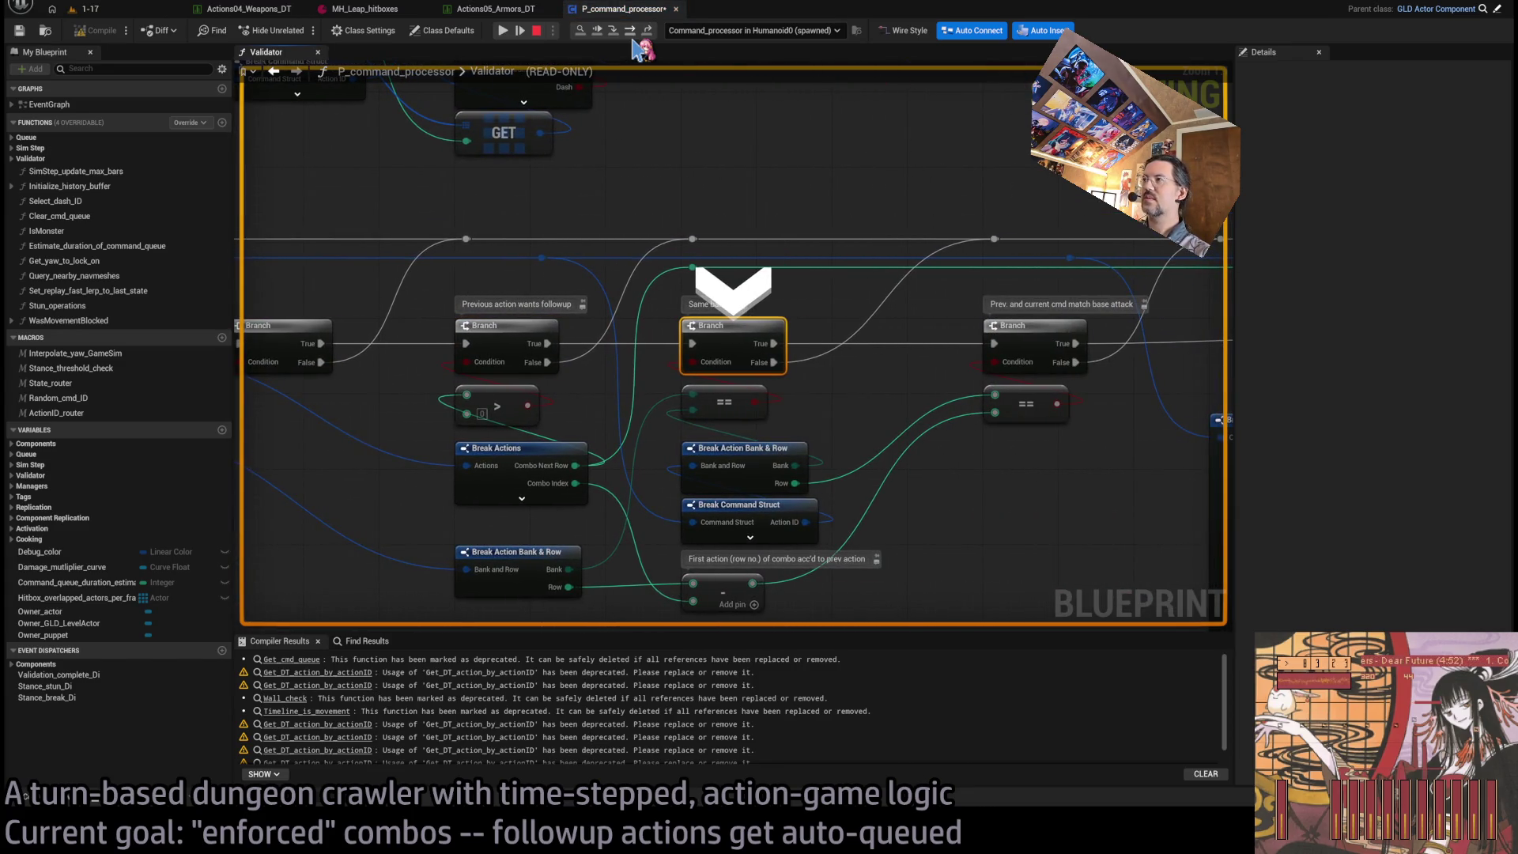
click(632, 39)
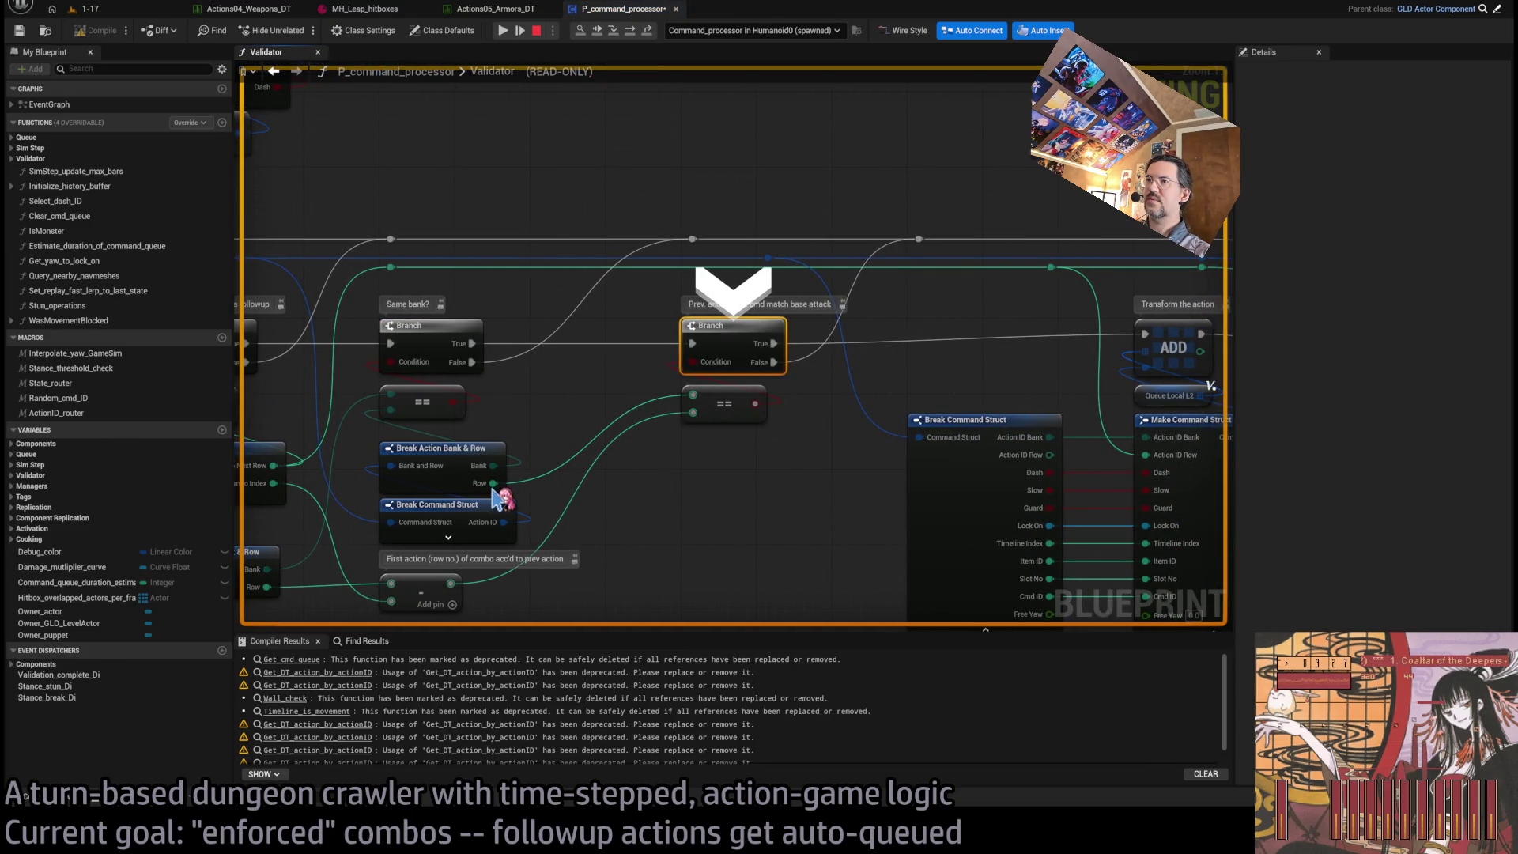
drag(673, 514, 886, 340)
scroll(884, 340, down, 2)
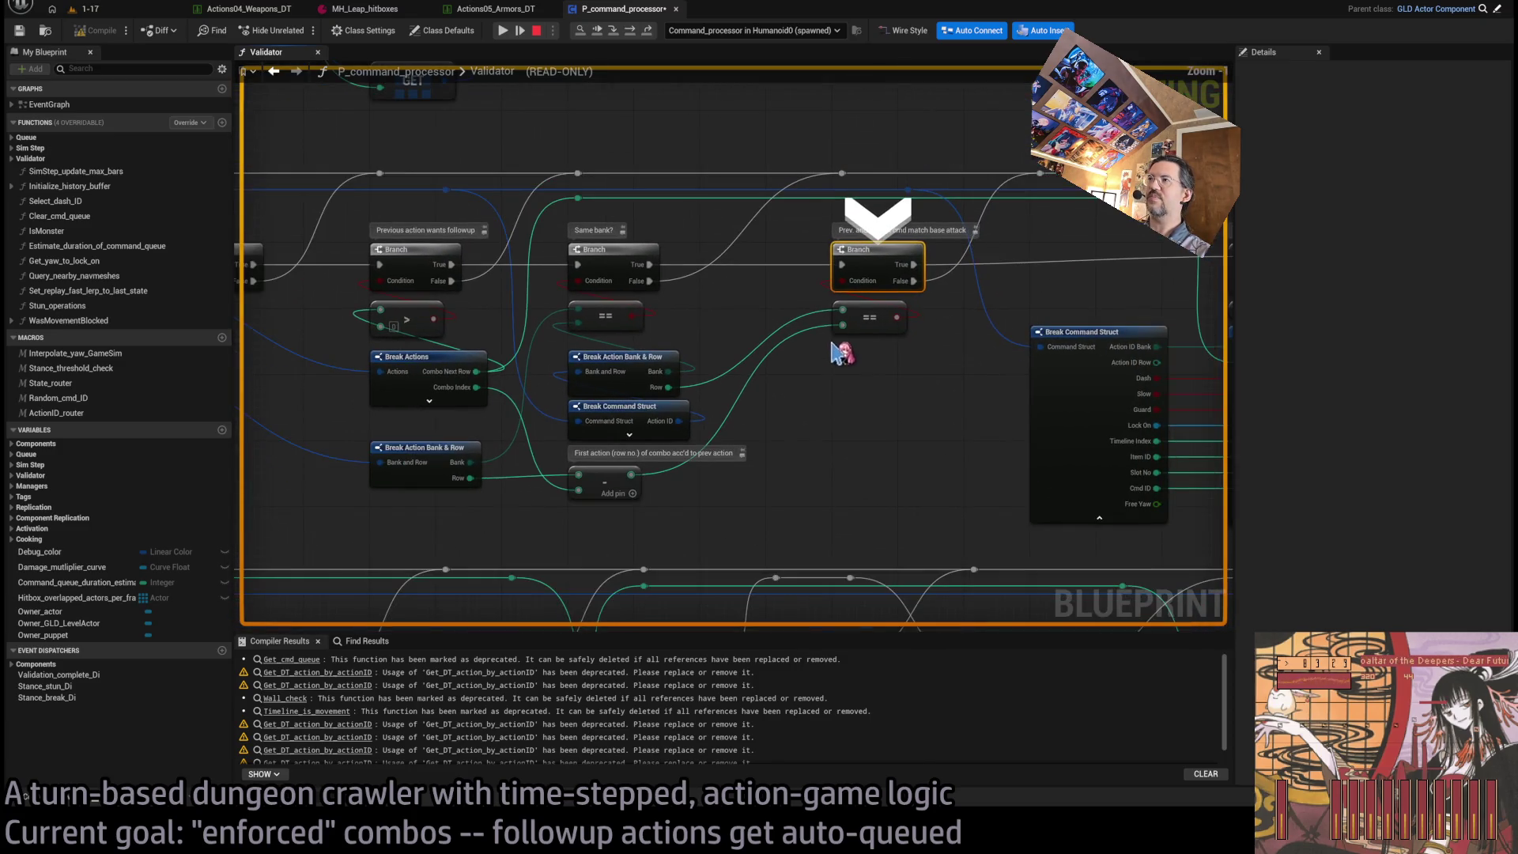
click(631, 31)
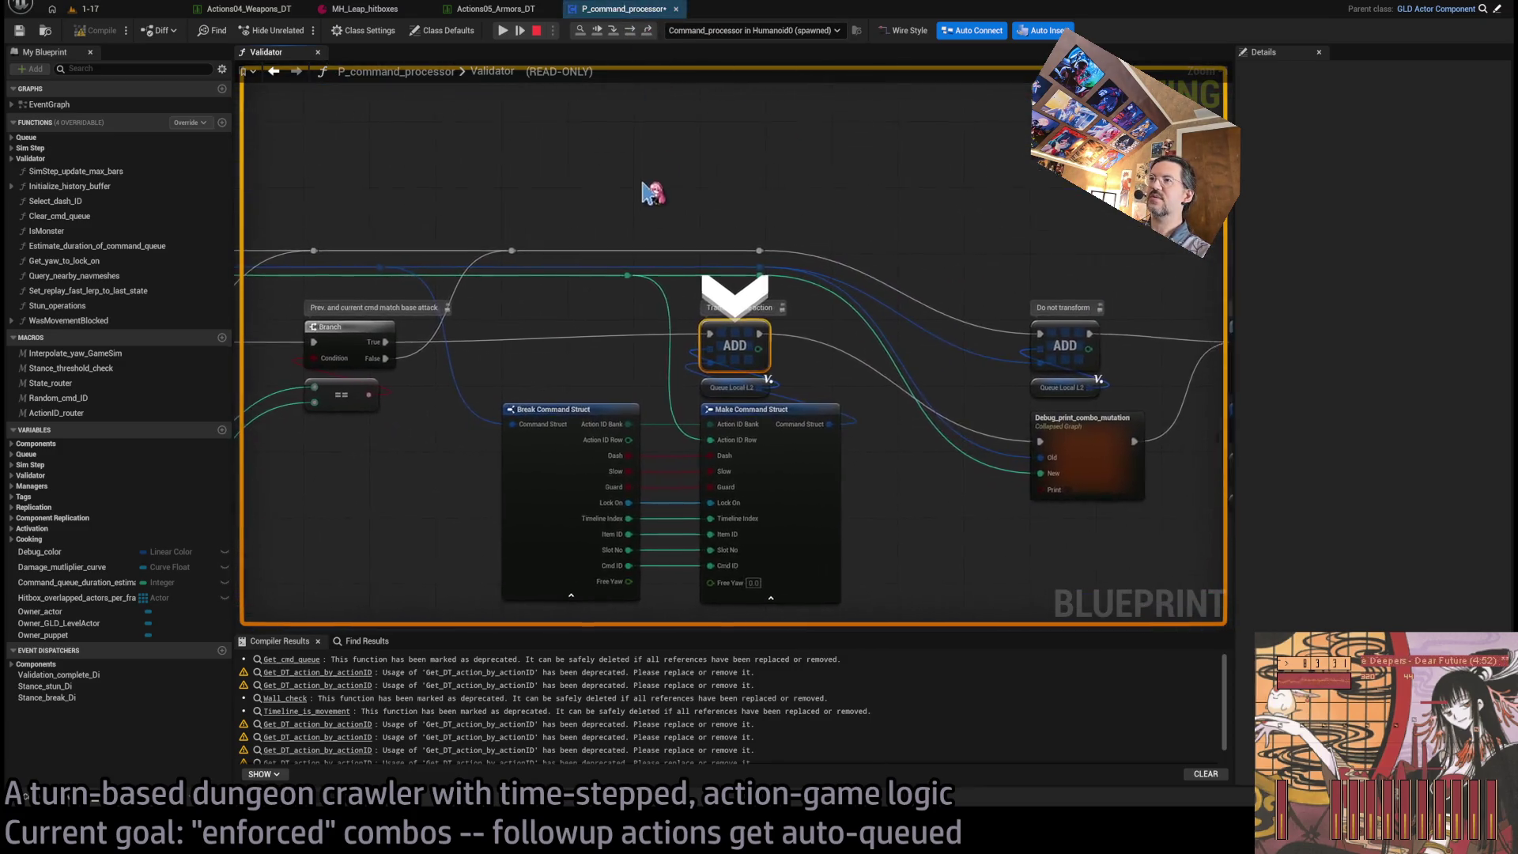
- Keep stepping with F10 to the ADD node that queues the followup, then stop the play session
key(F10)
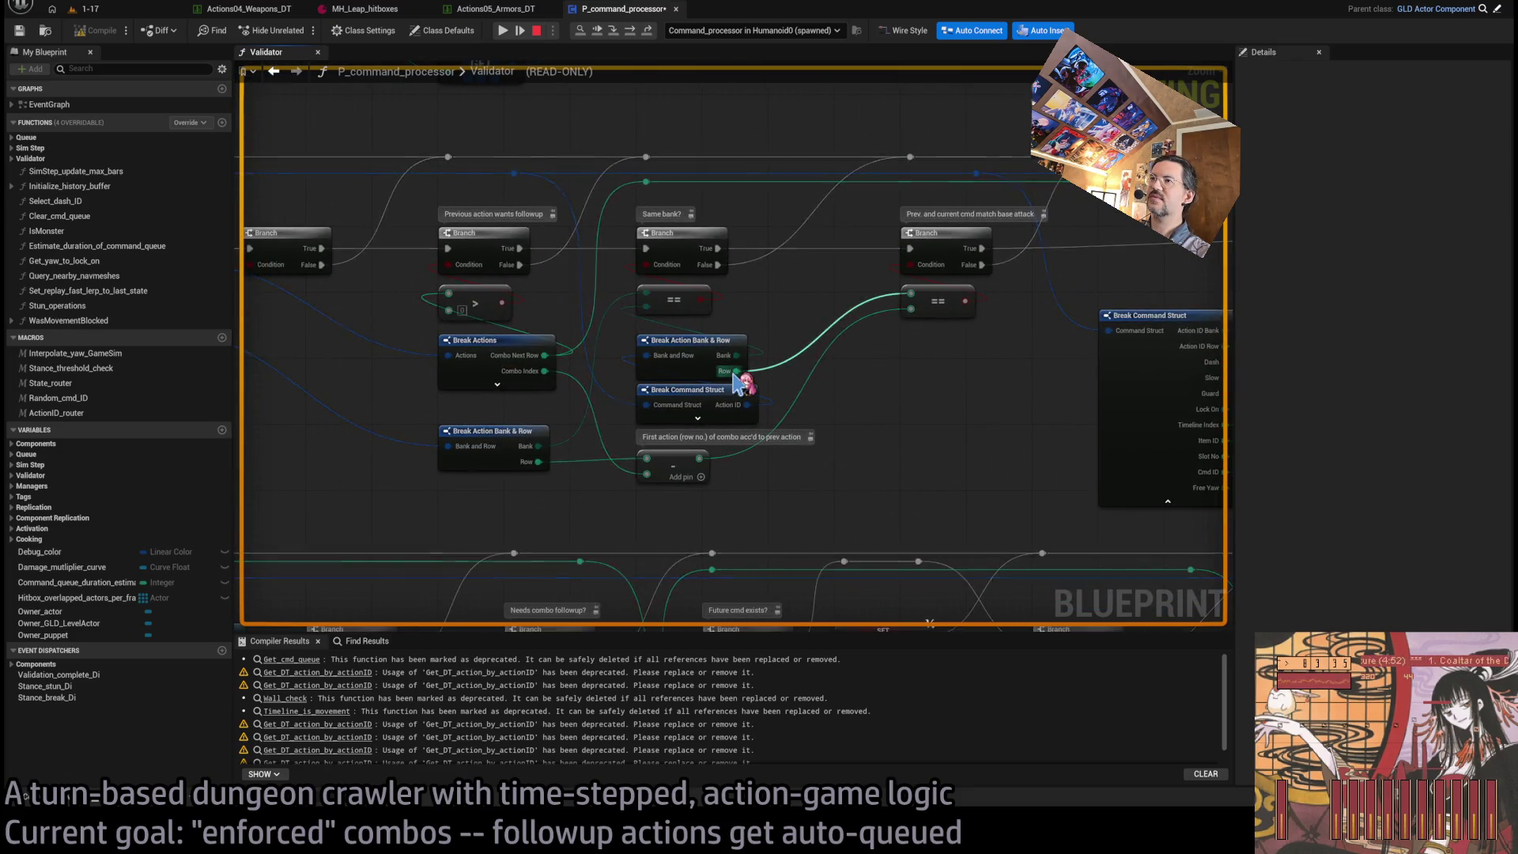
key(F10)
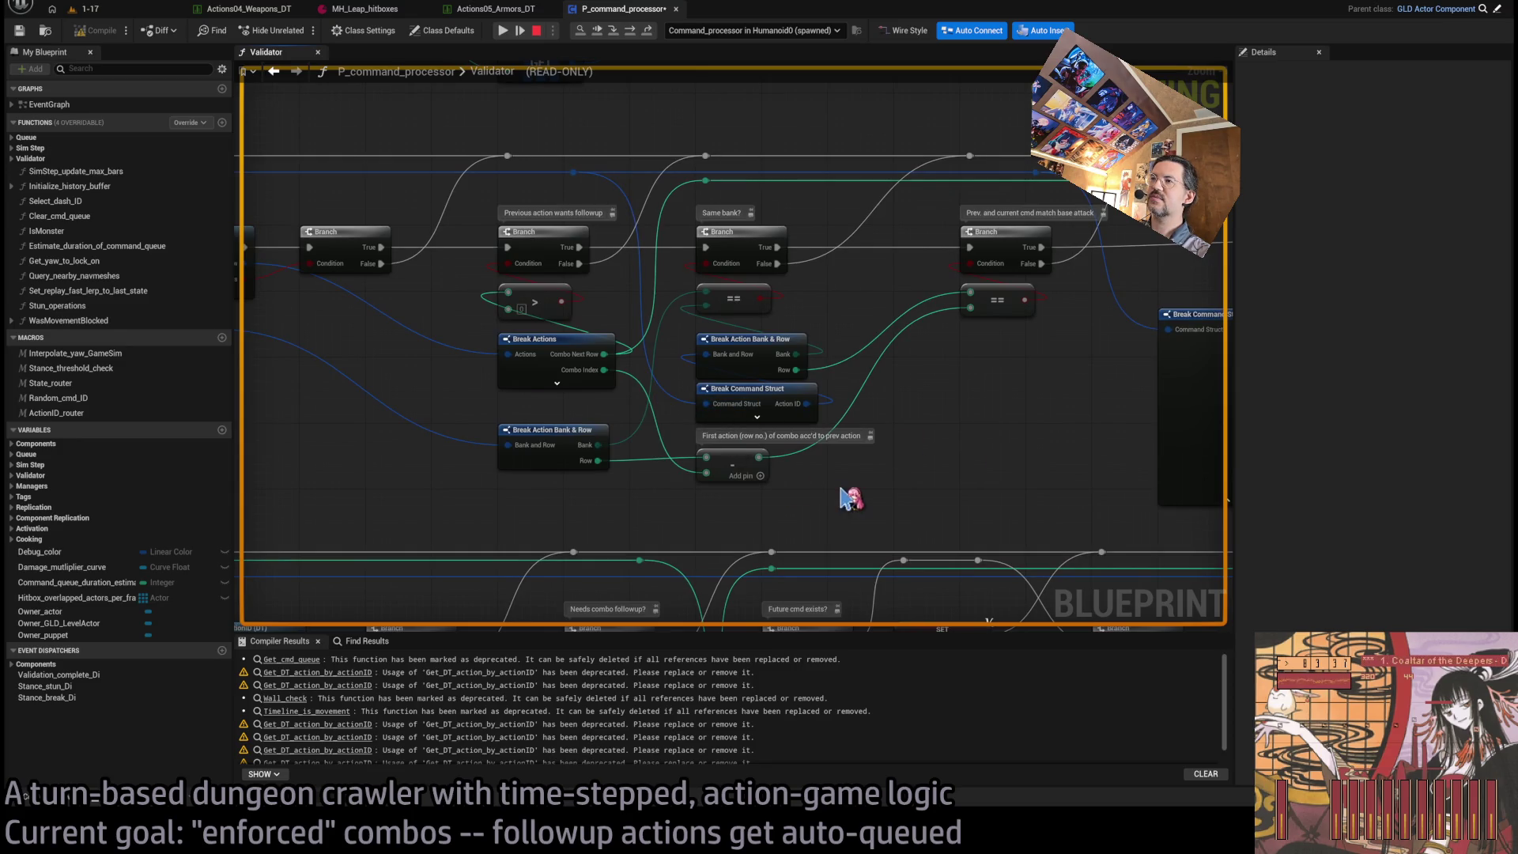
key(F10)
key(F10)
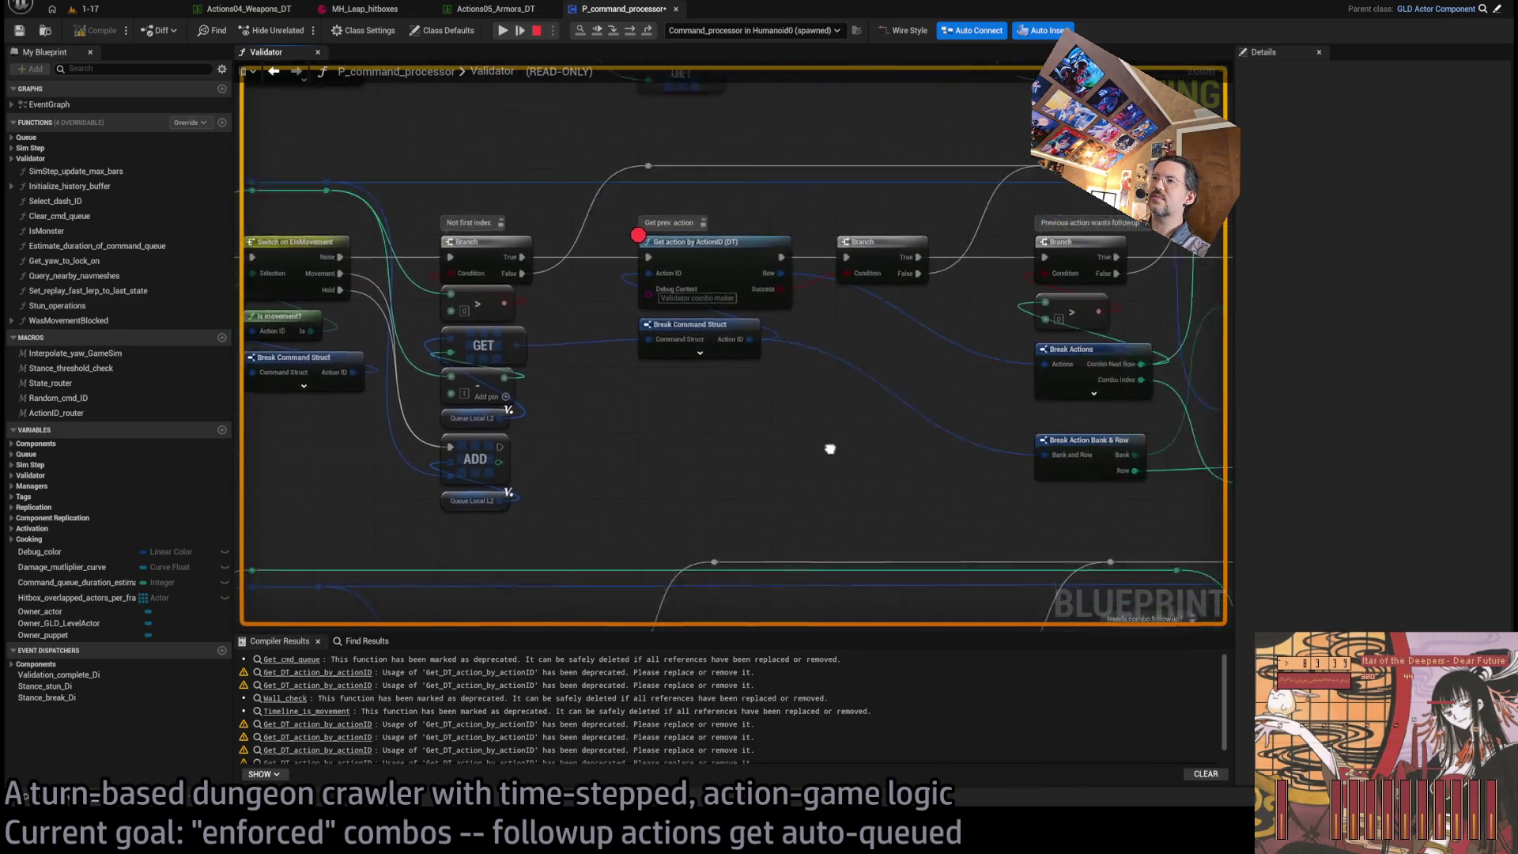
key(F10)
key(F10)
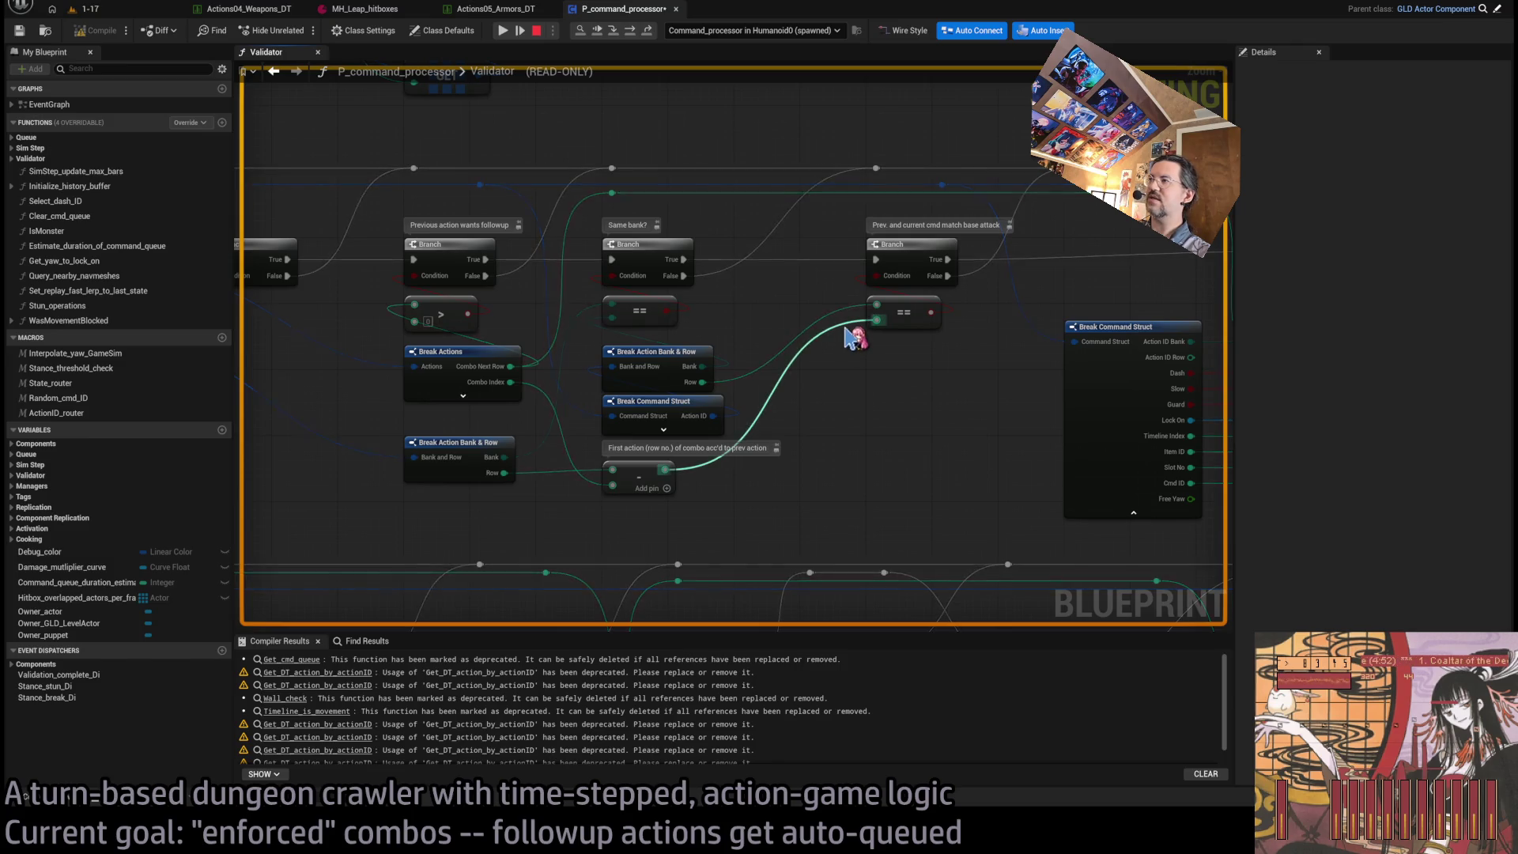
key(F10)
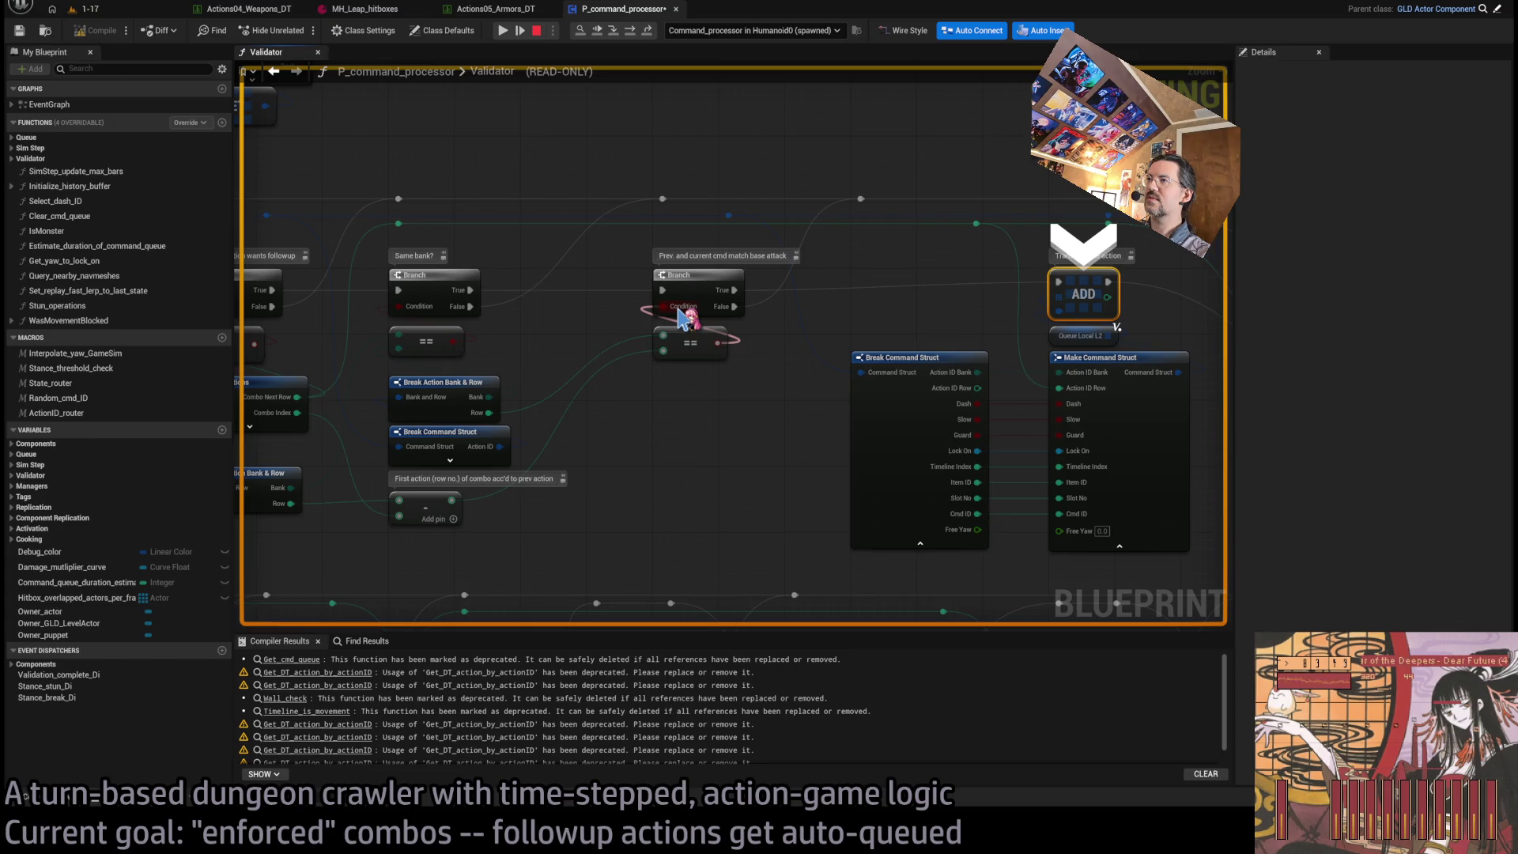
drag(759, 433, 678, 440)
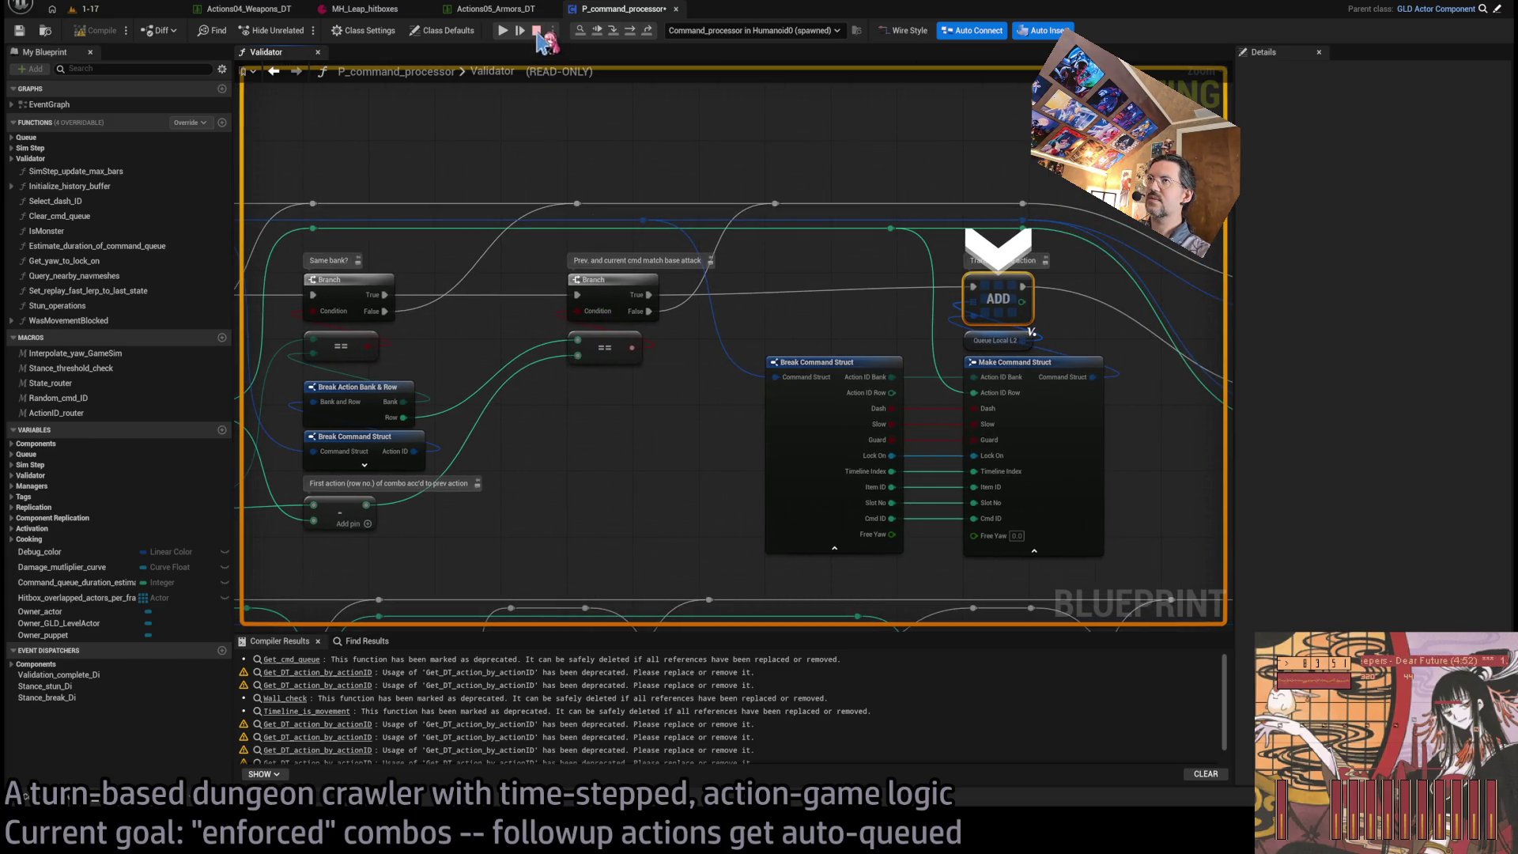
click(537, 31)
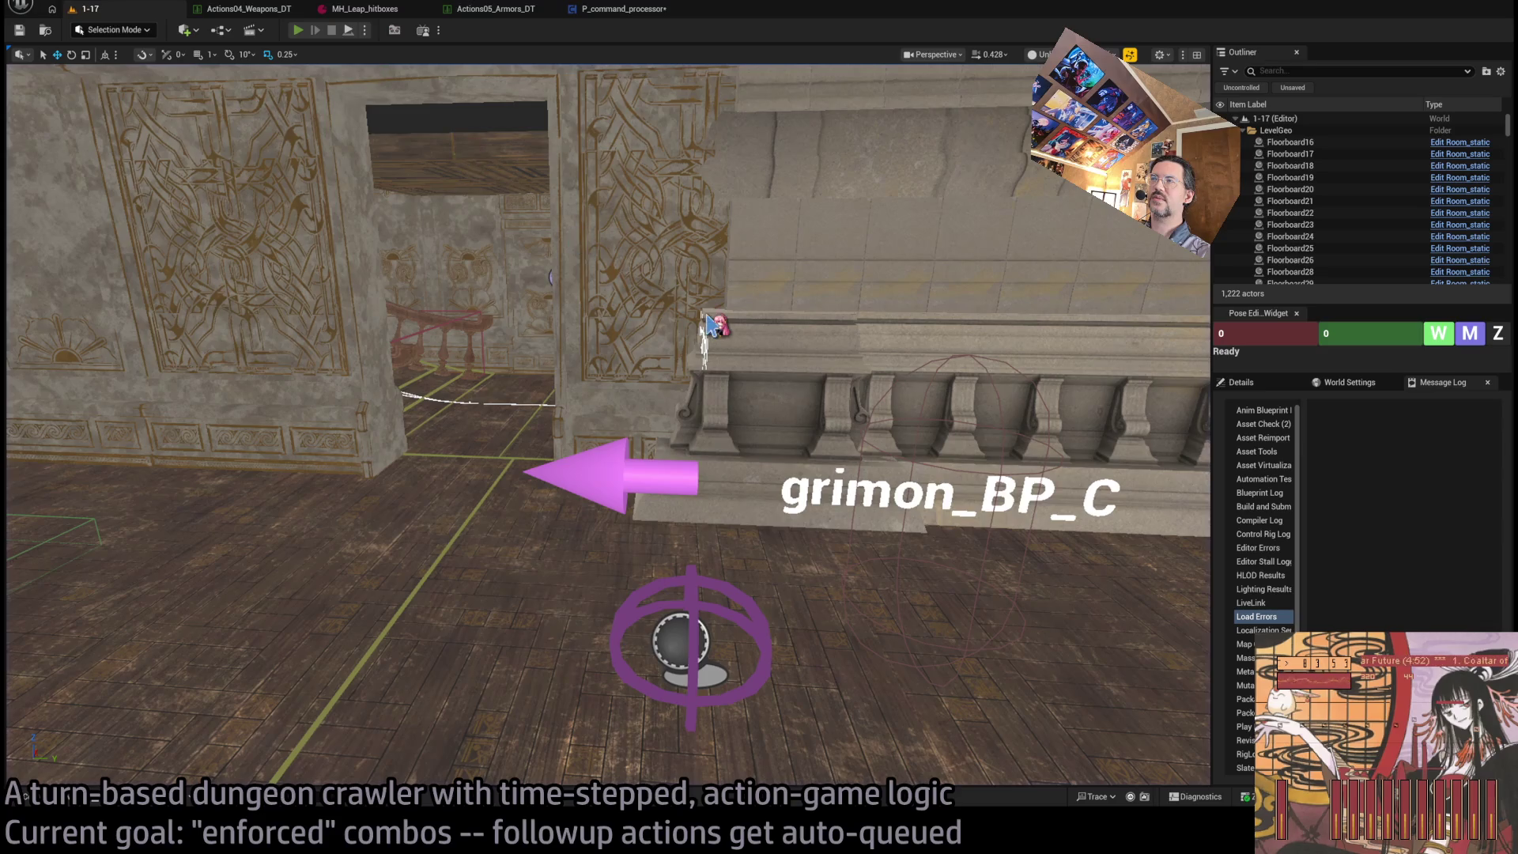
- Replay the level, resume it, and trigger the four-hit light attack combo to hit the breakpoint
key(alt+p)
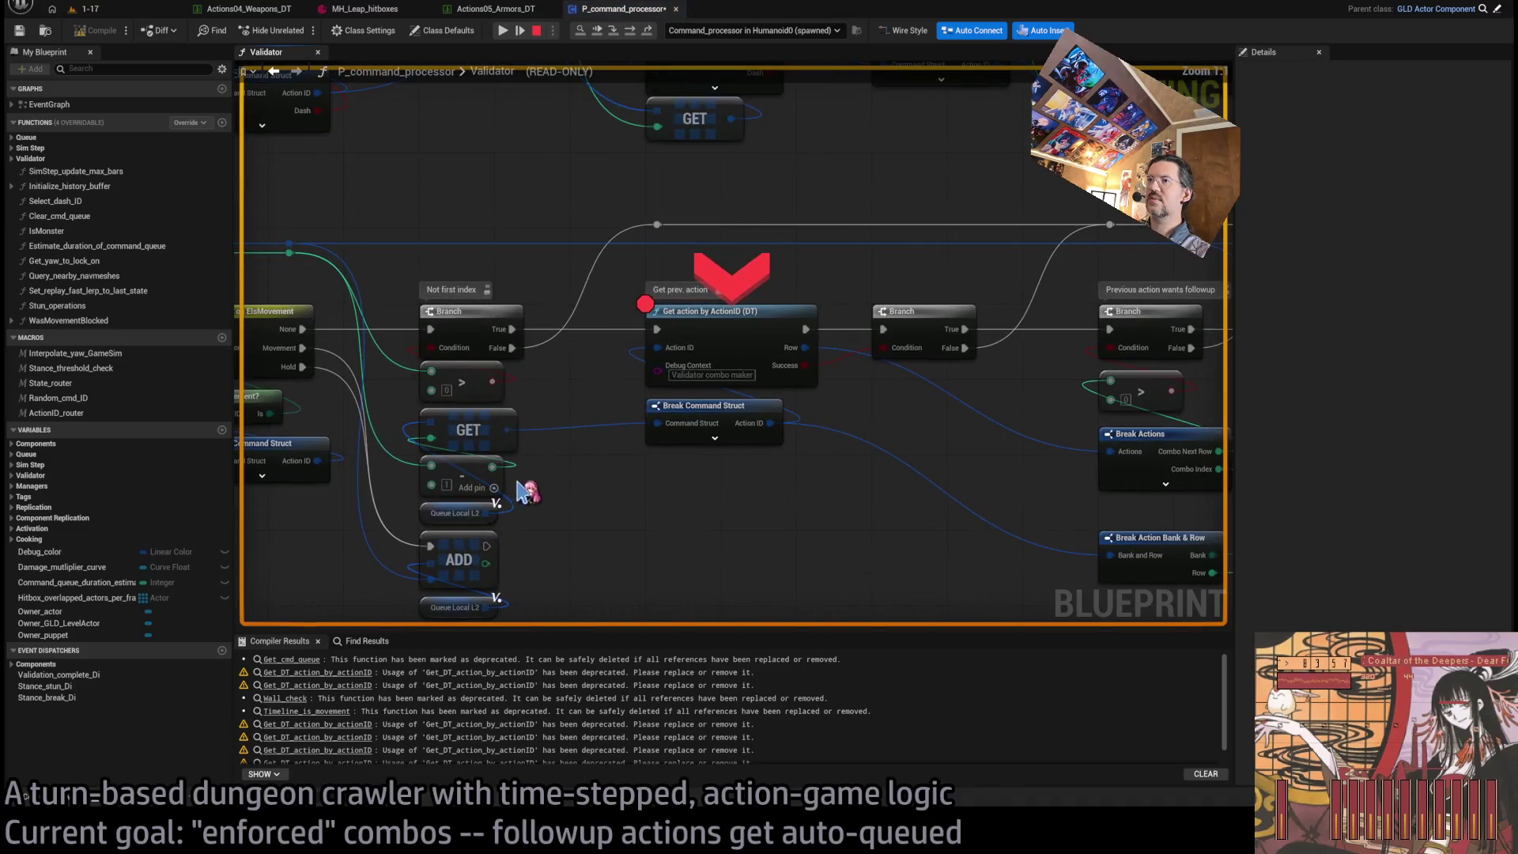
click(126, 11)
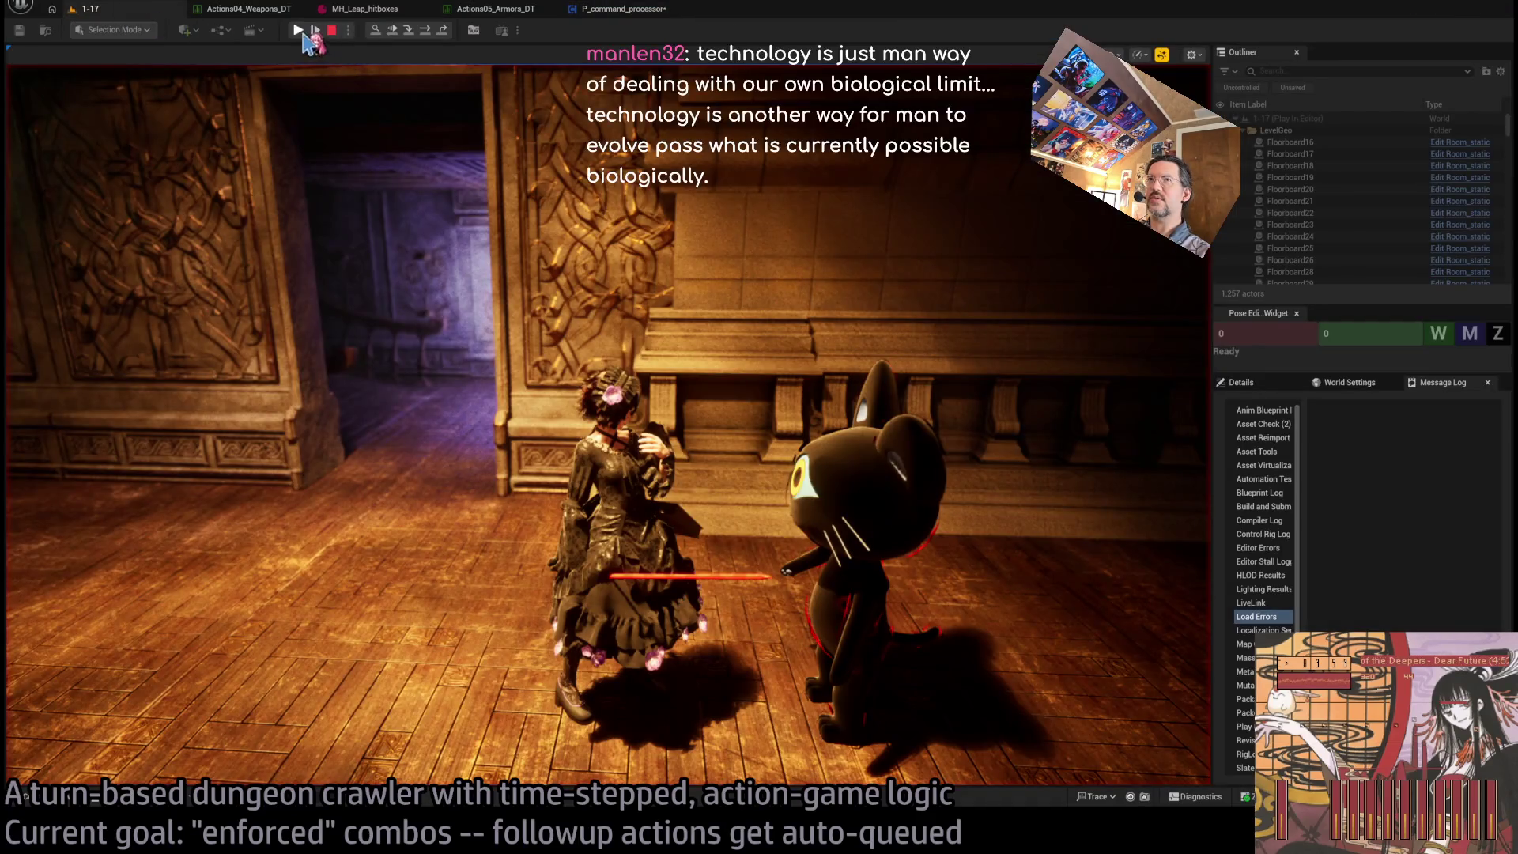
click(299, 30)
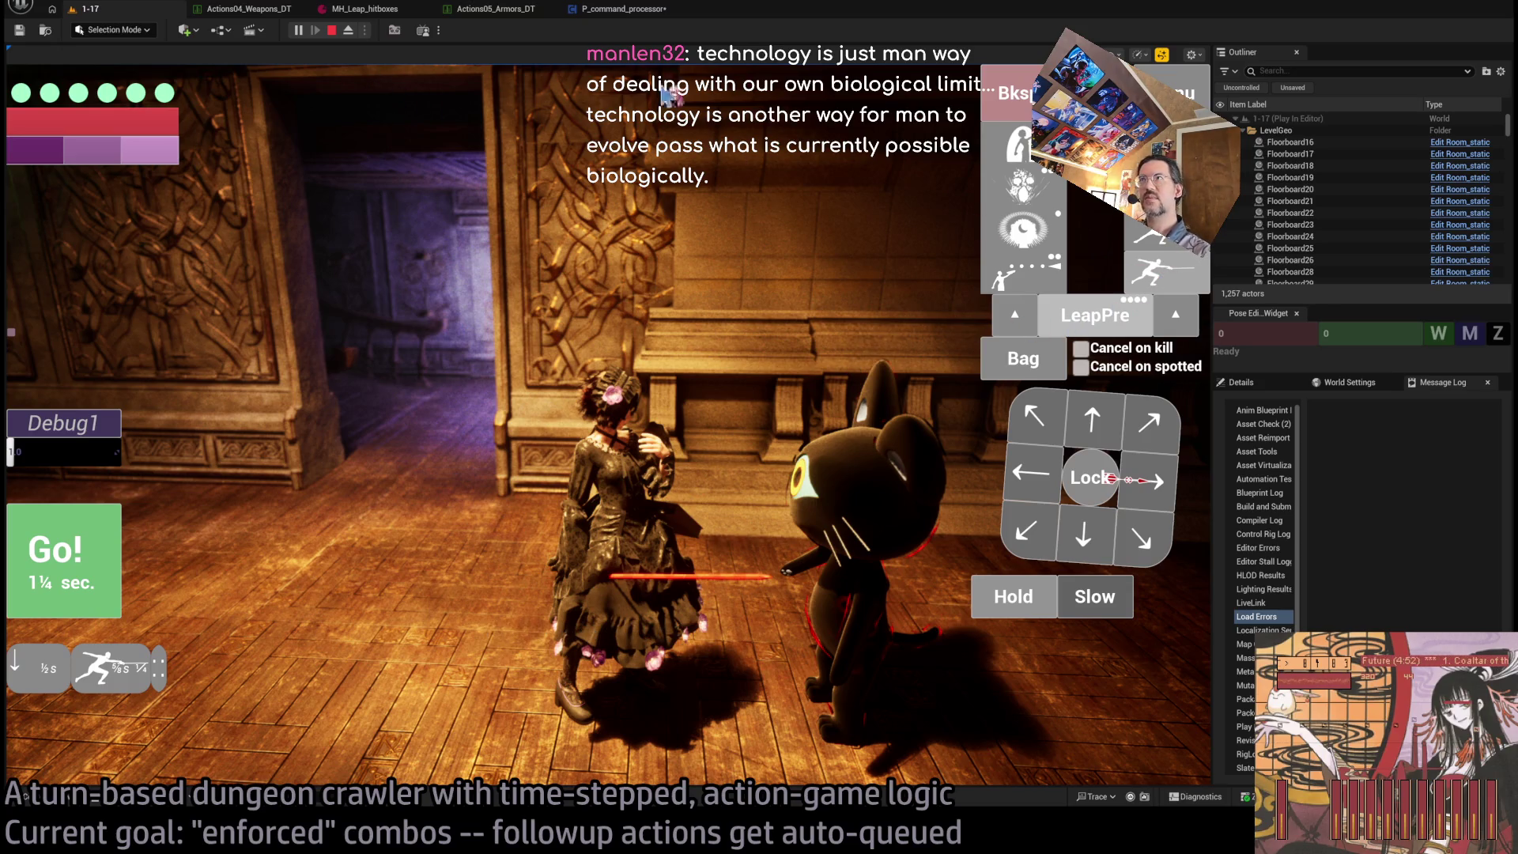
click(1161, 272)
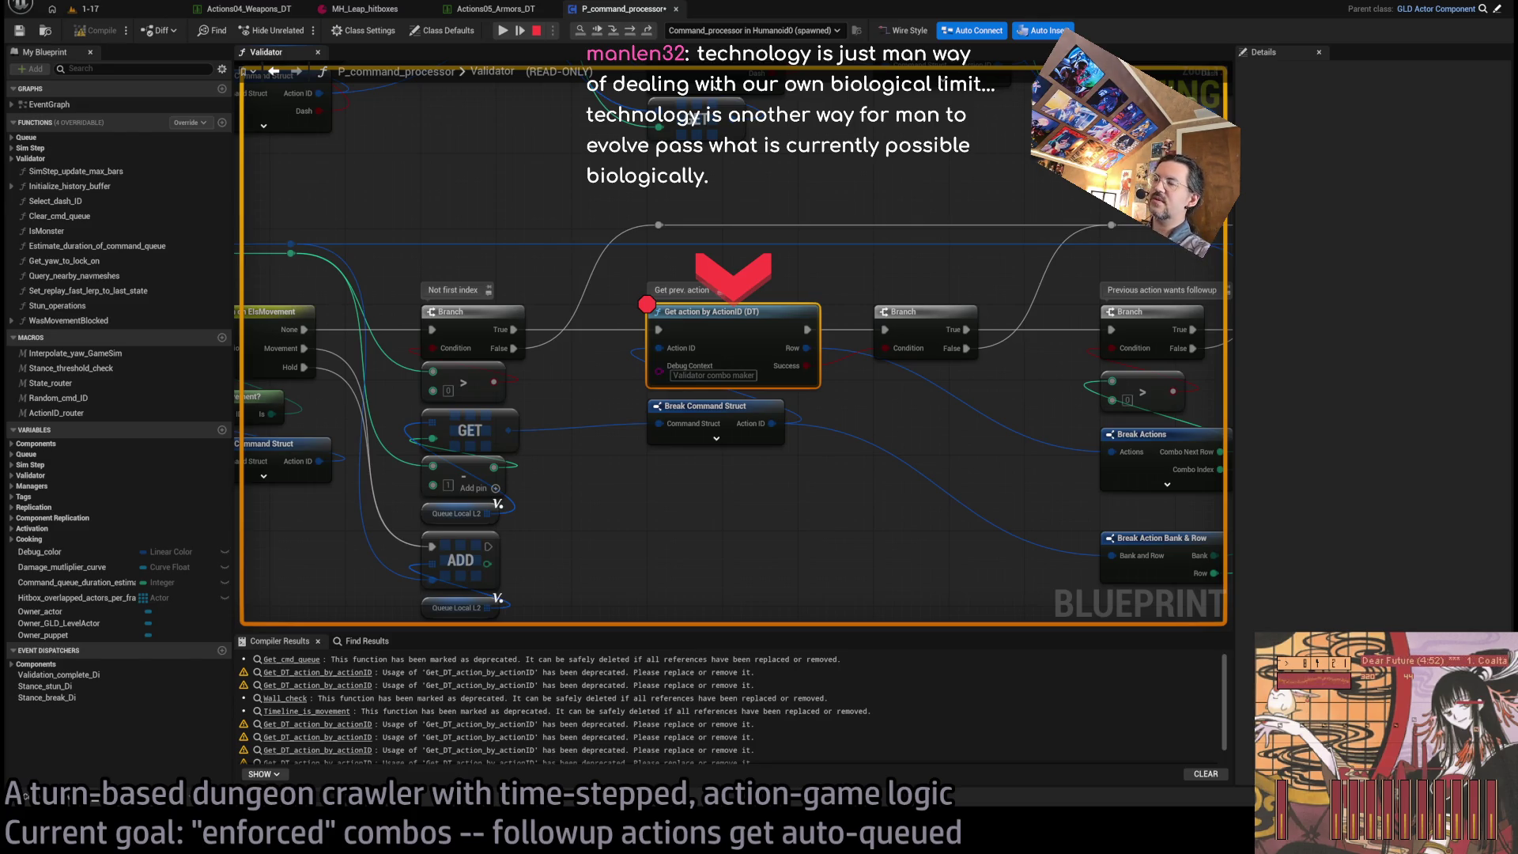
- Inspect the Get action by ActionID and Break Command Struct nodes at the paused breakpoint
click(609, 565)
mouse_move(624, 553)
mouse_down()
mouse_move(609, 525)
mouse_move(667, 450)
mouse_move(720, 452)
mouse_move(637, 498)
mouse_move(552, 504)
mouse_up()
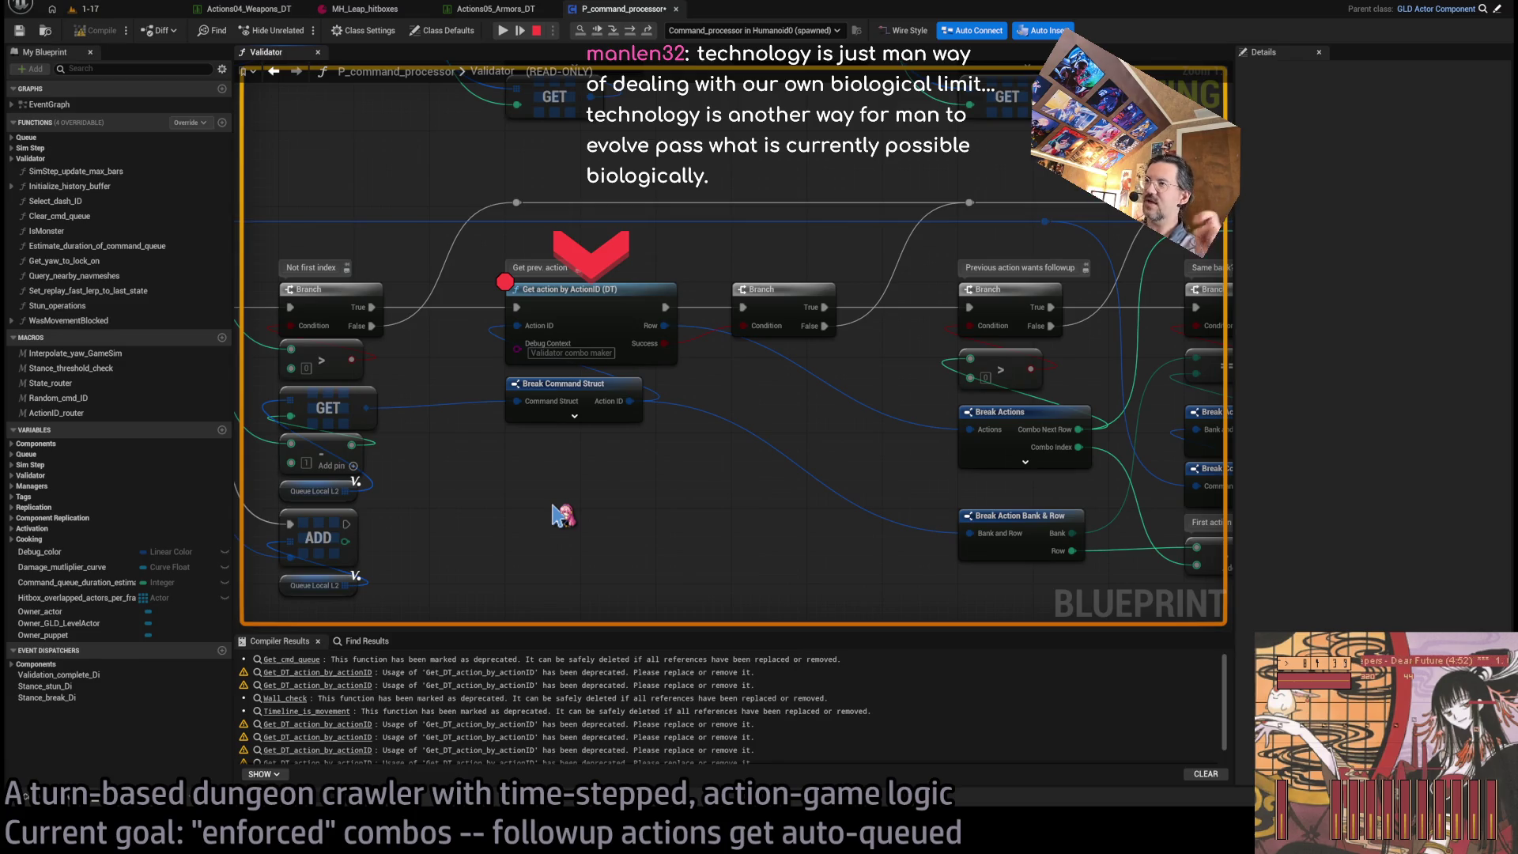
drag(704, 509, 689, 506)
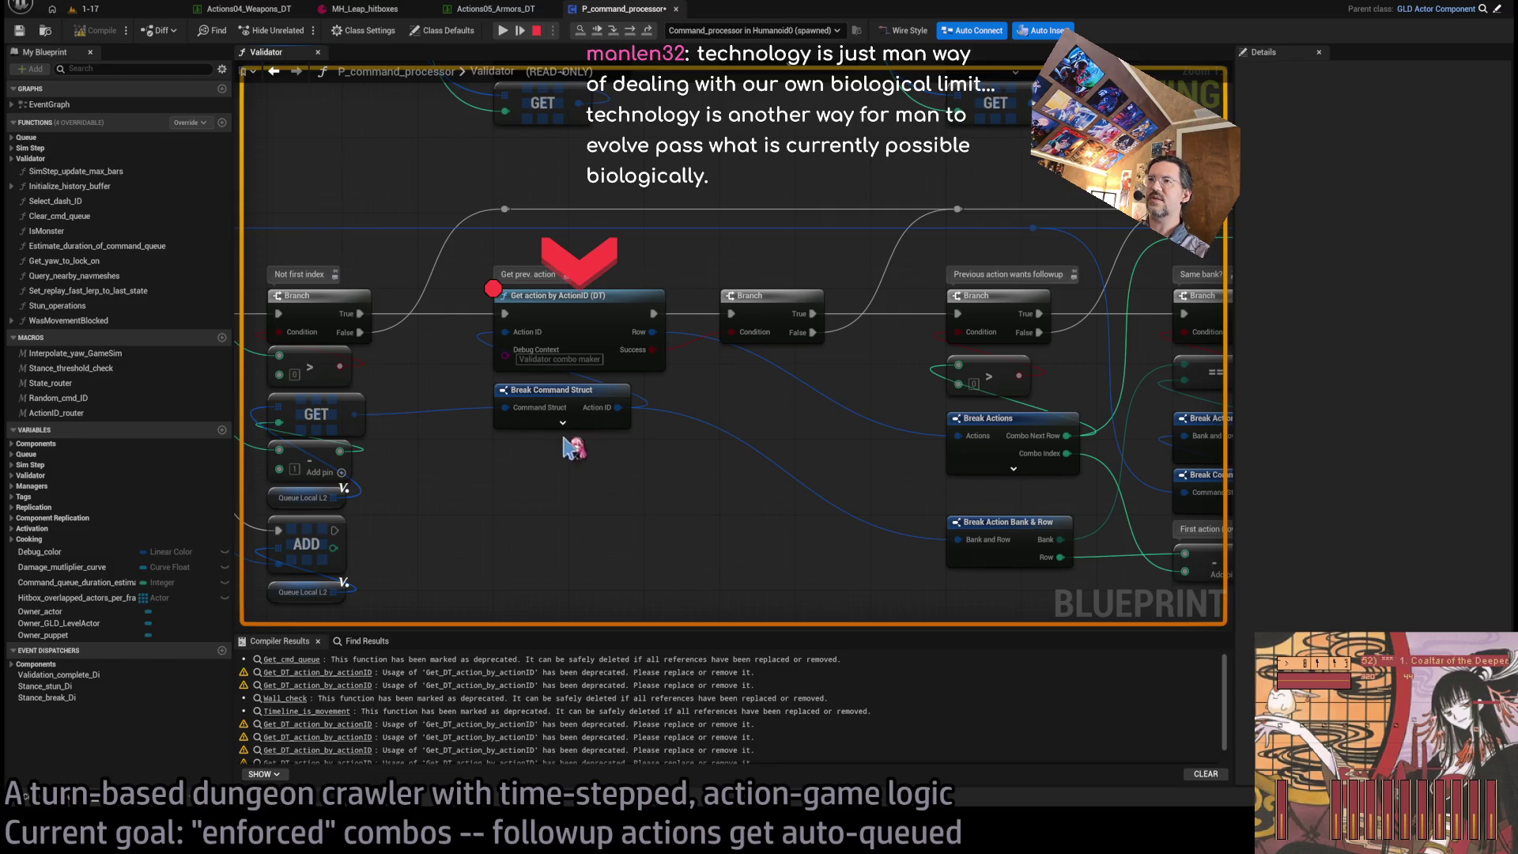
click(537, 305)
click(696, 509)
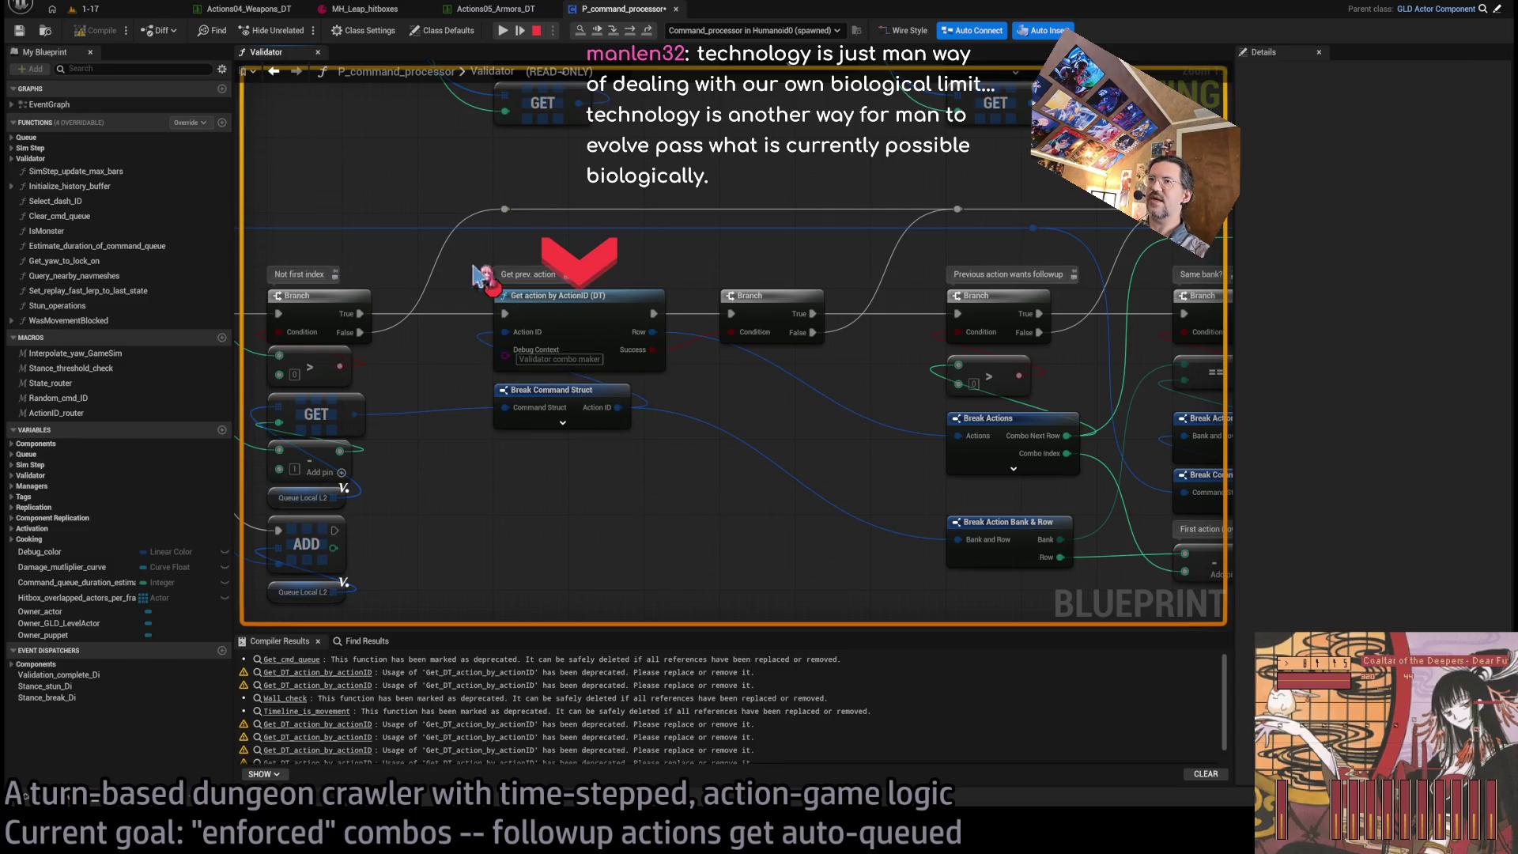
drag(468, 171, 656, 518)
click(663, 524)
drag(474, 208, 696, 545)
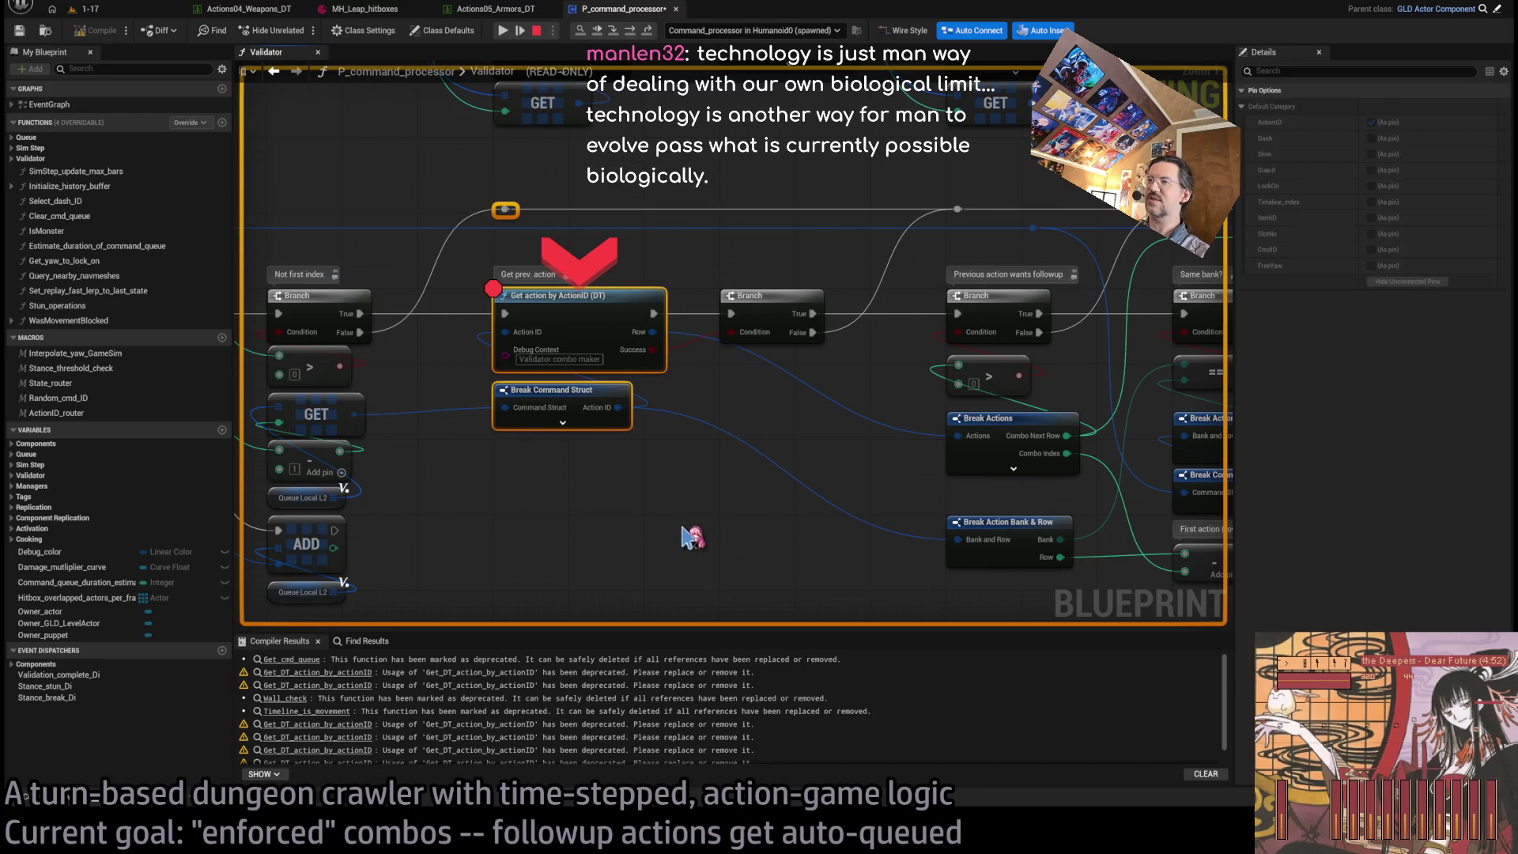
click(686, 529)
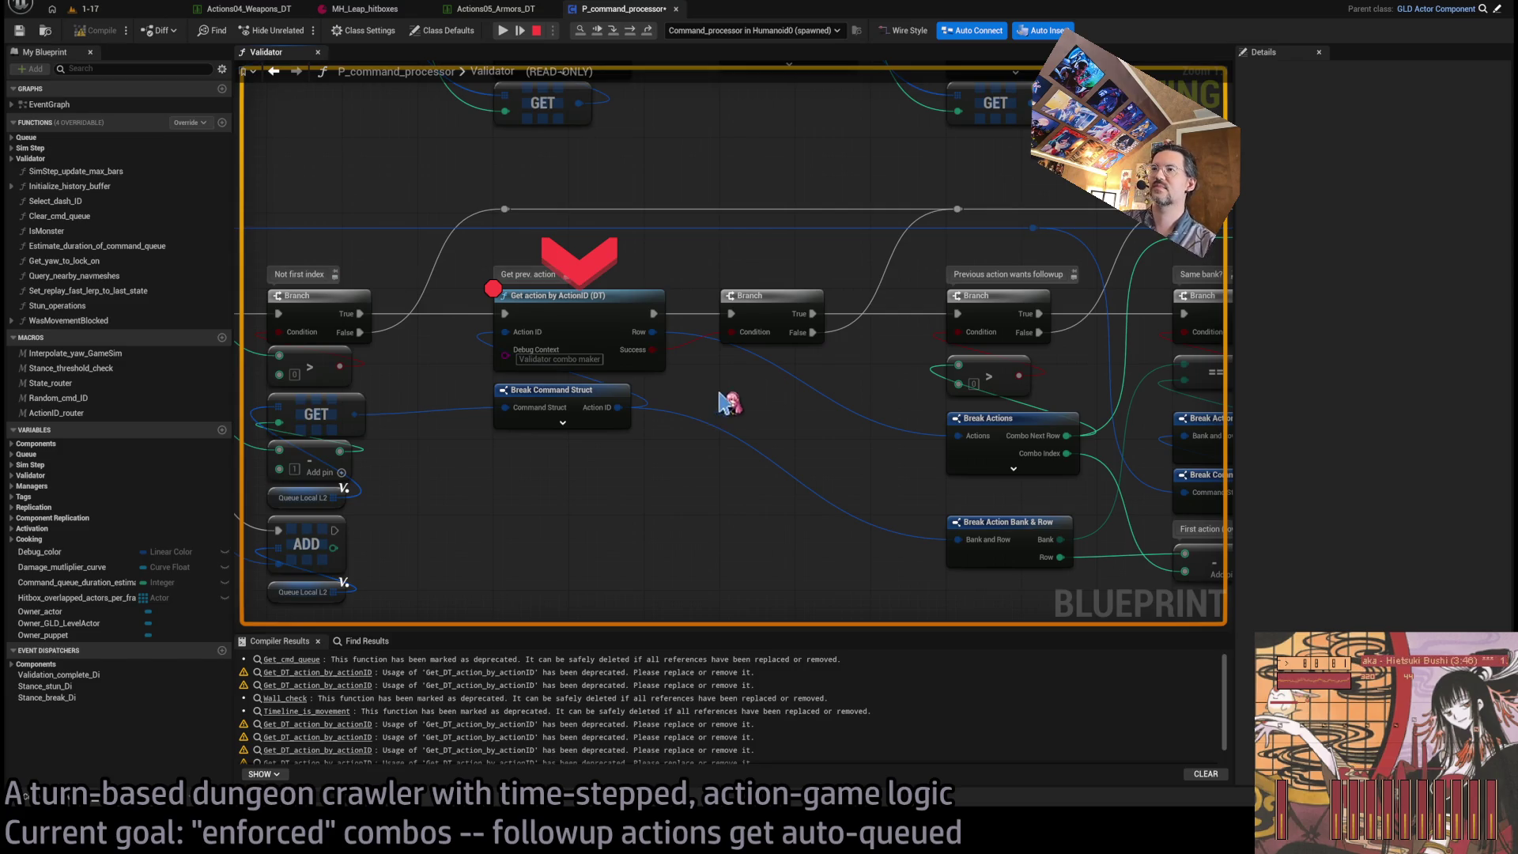
drag(725, 407, 601, 419)
click(633, 34)
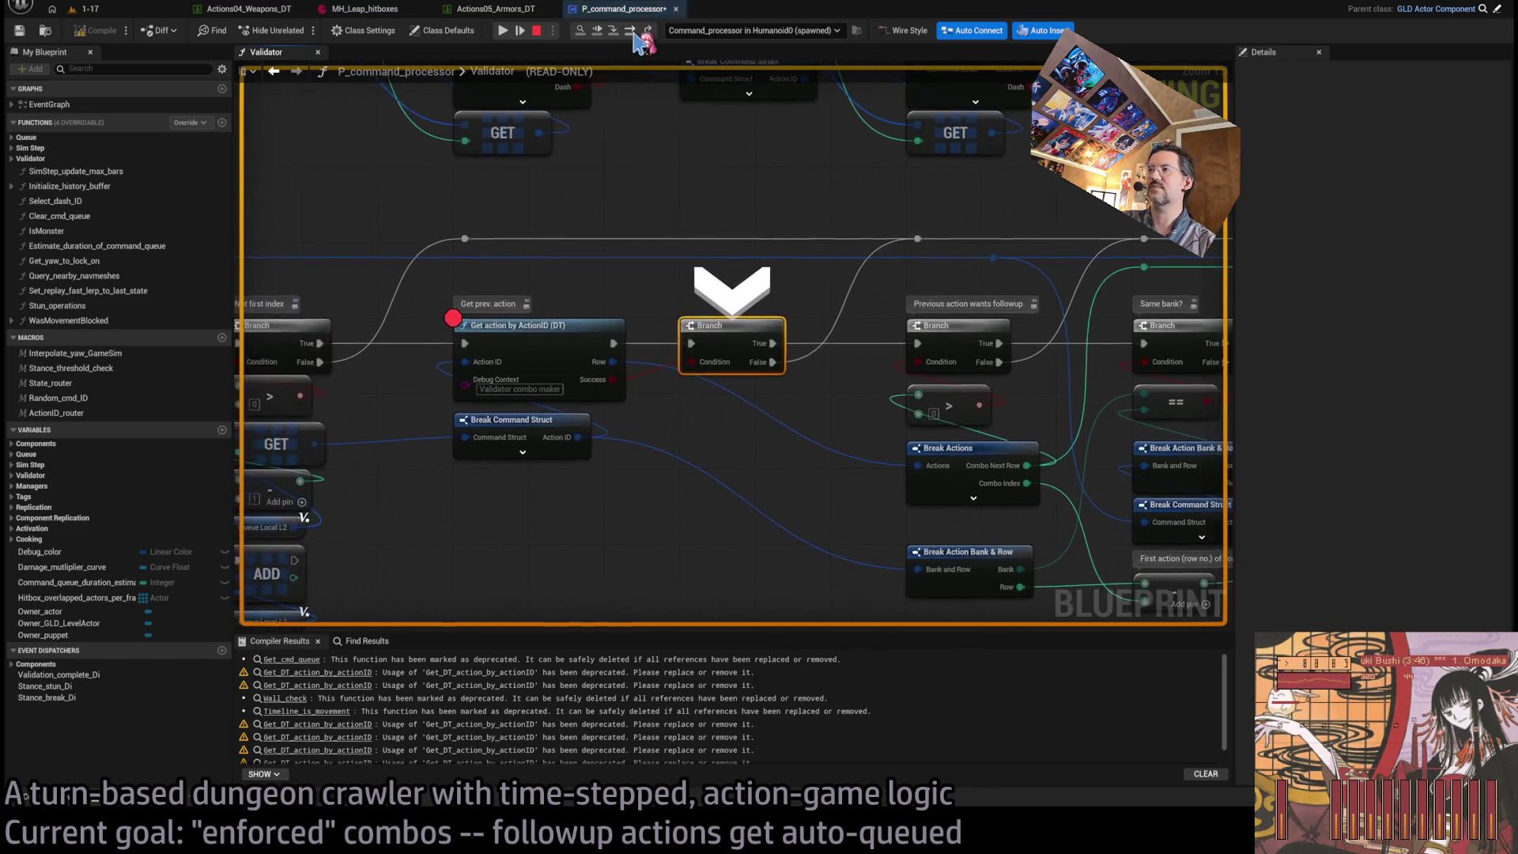
click(633, 34)
click(633, 34)
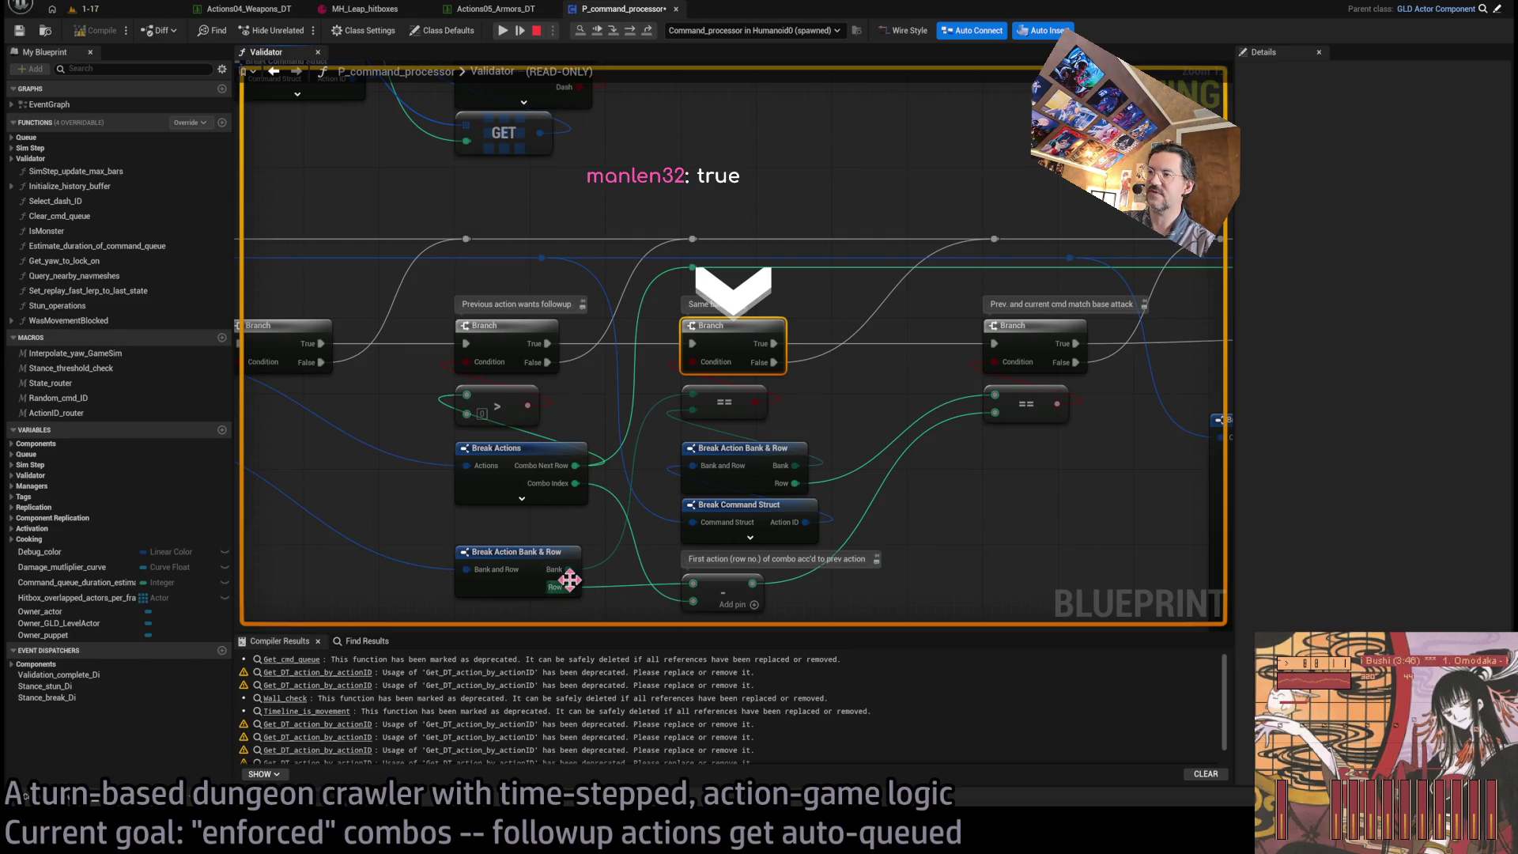
mouse_move(672, 589)
mouse_down()
mouse_move(632, 502)
mouse_move(645, 498)
mouse_up()
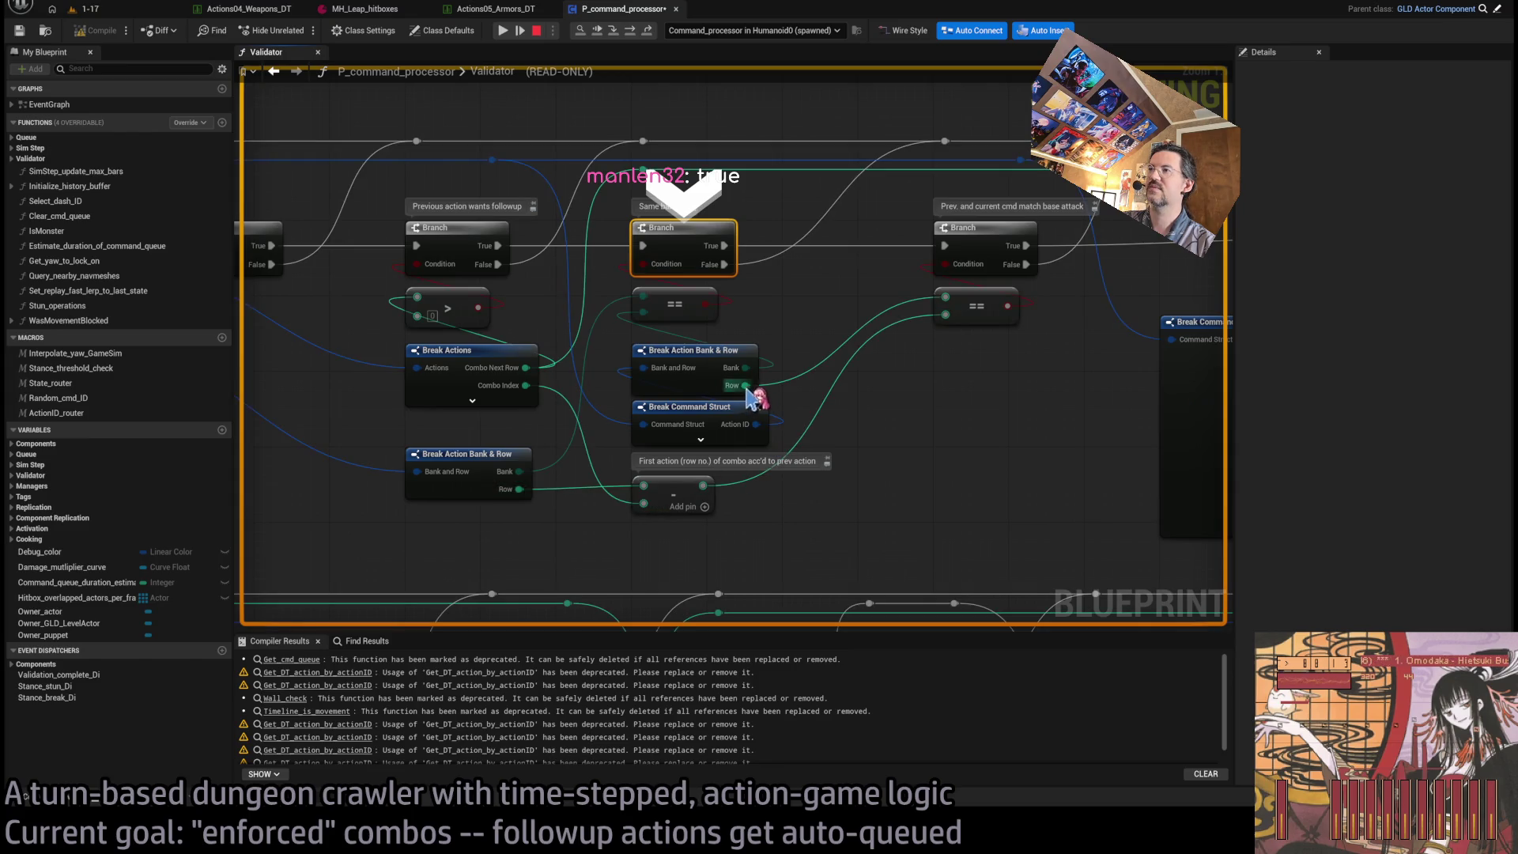
drag(886, 433, 937, 479)
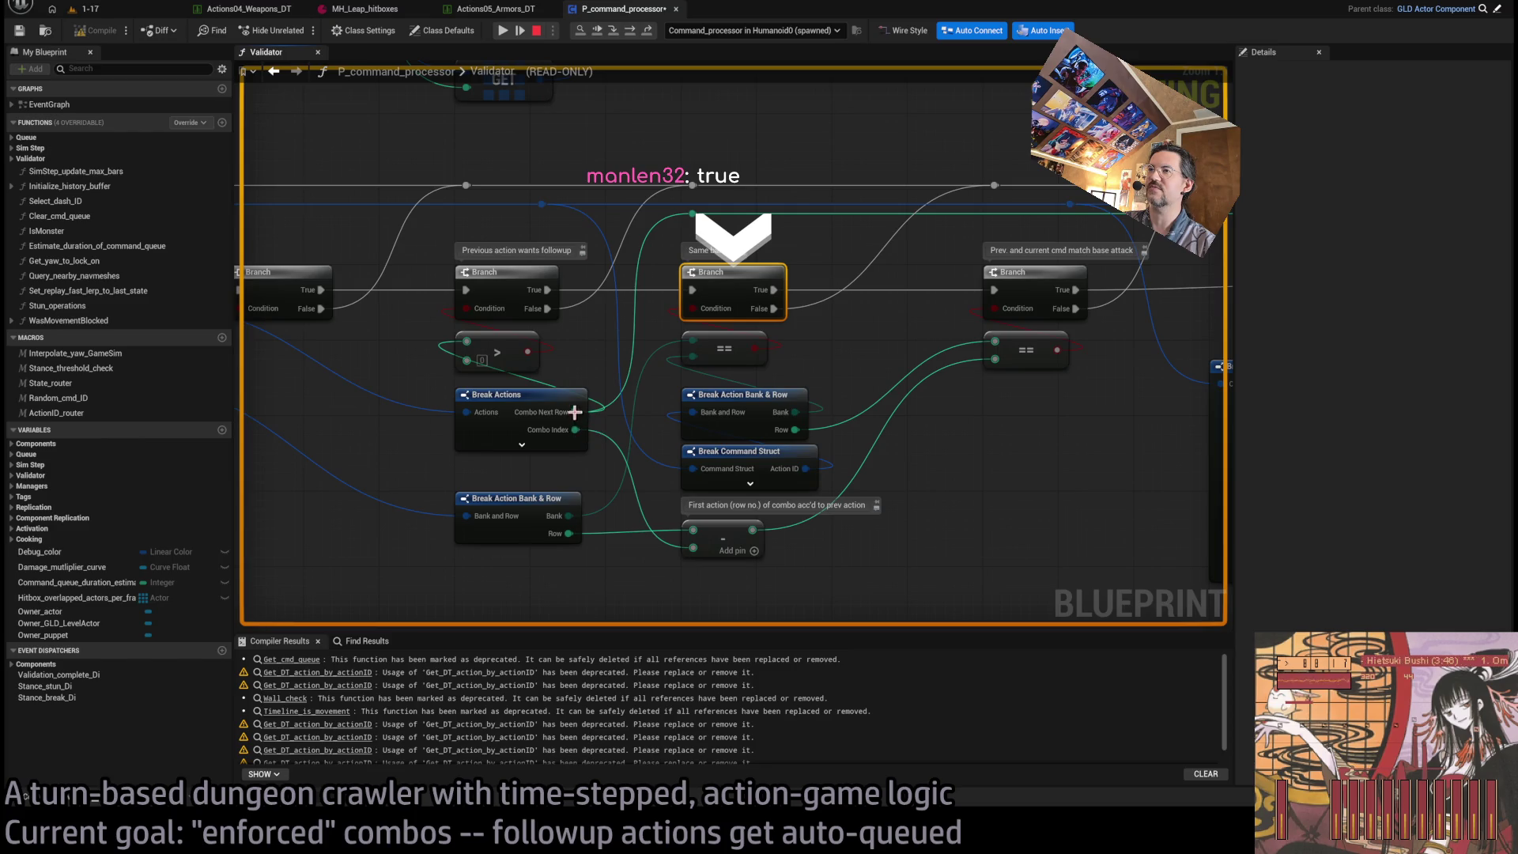
drag(531, 364, 759, 381)
drag(446, 332, 712, 350)
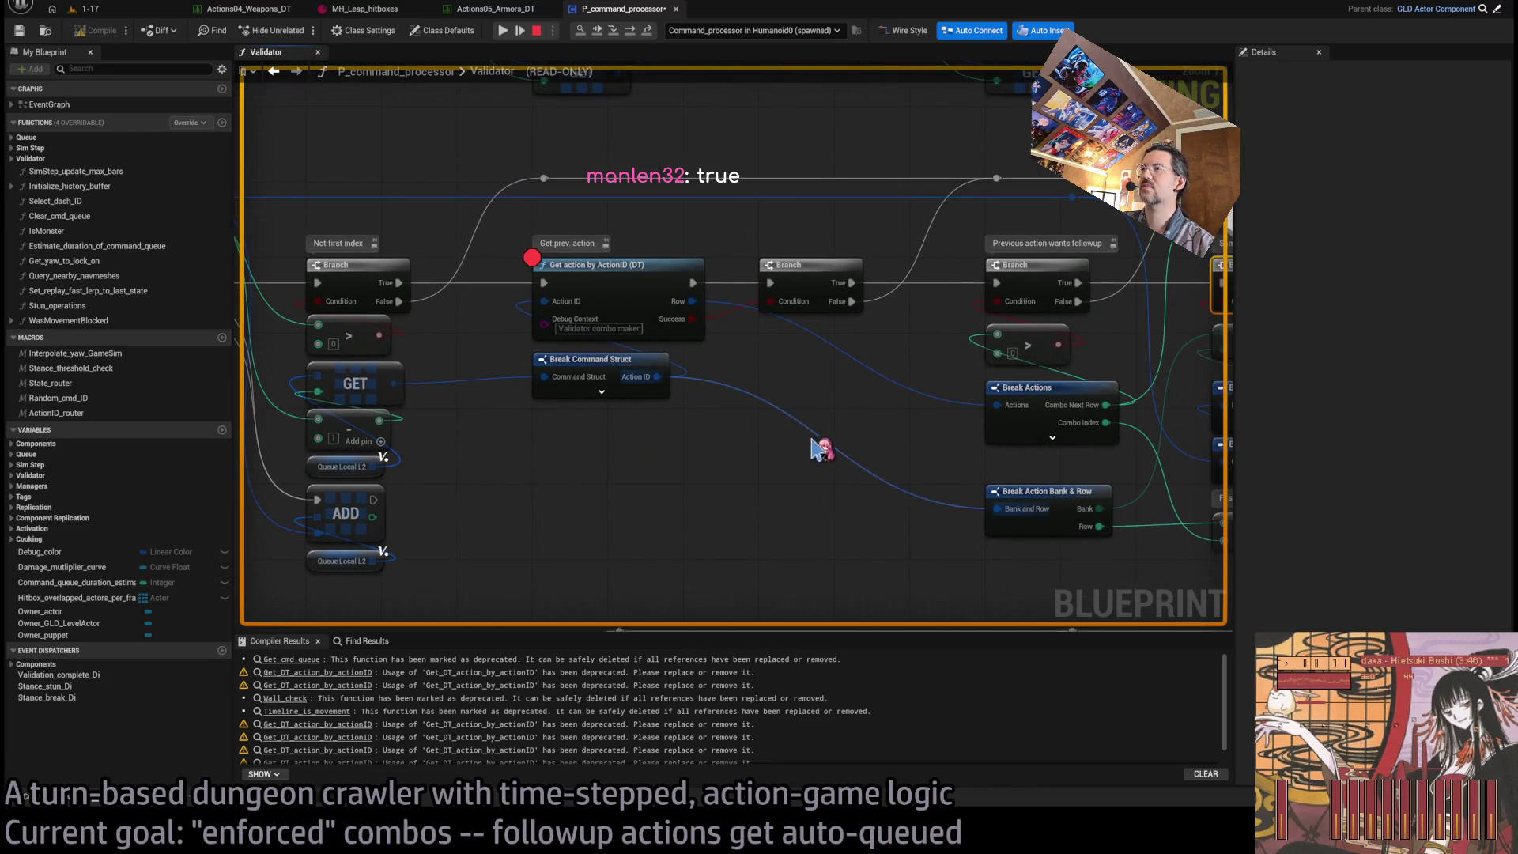
key(F10)
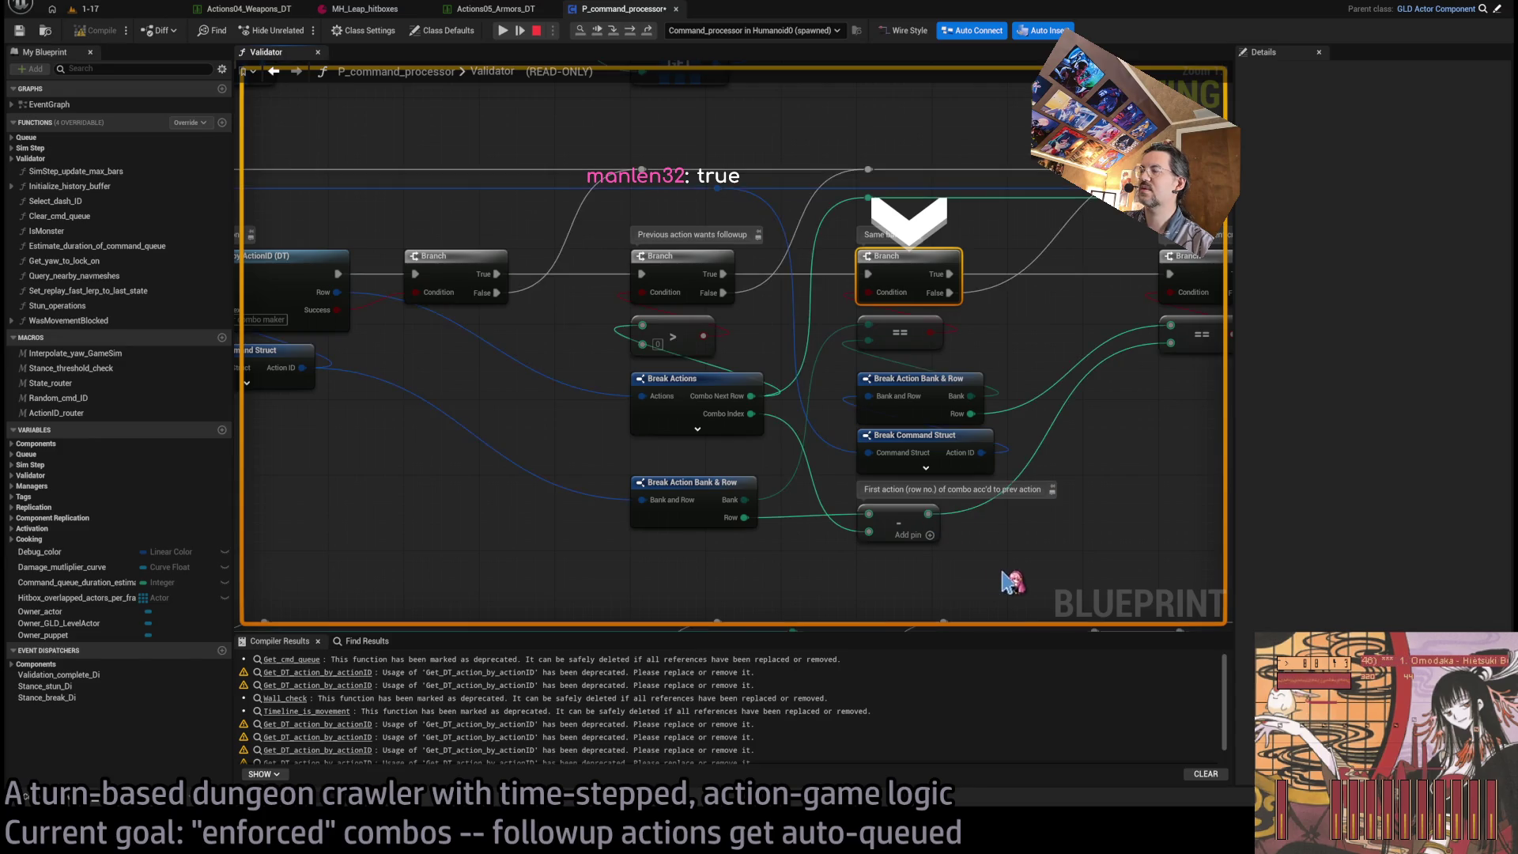
drag(931, 516, 862, 522)
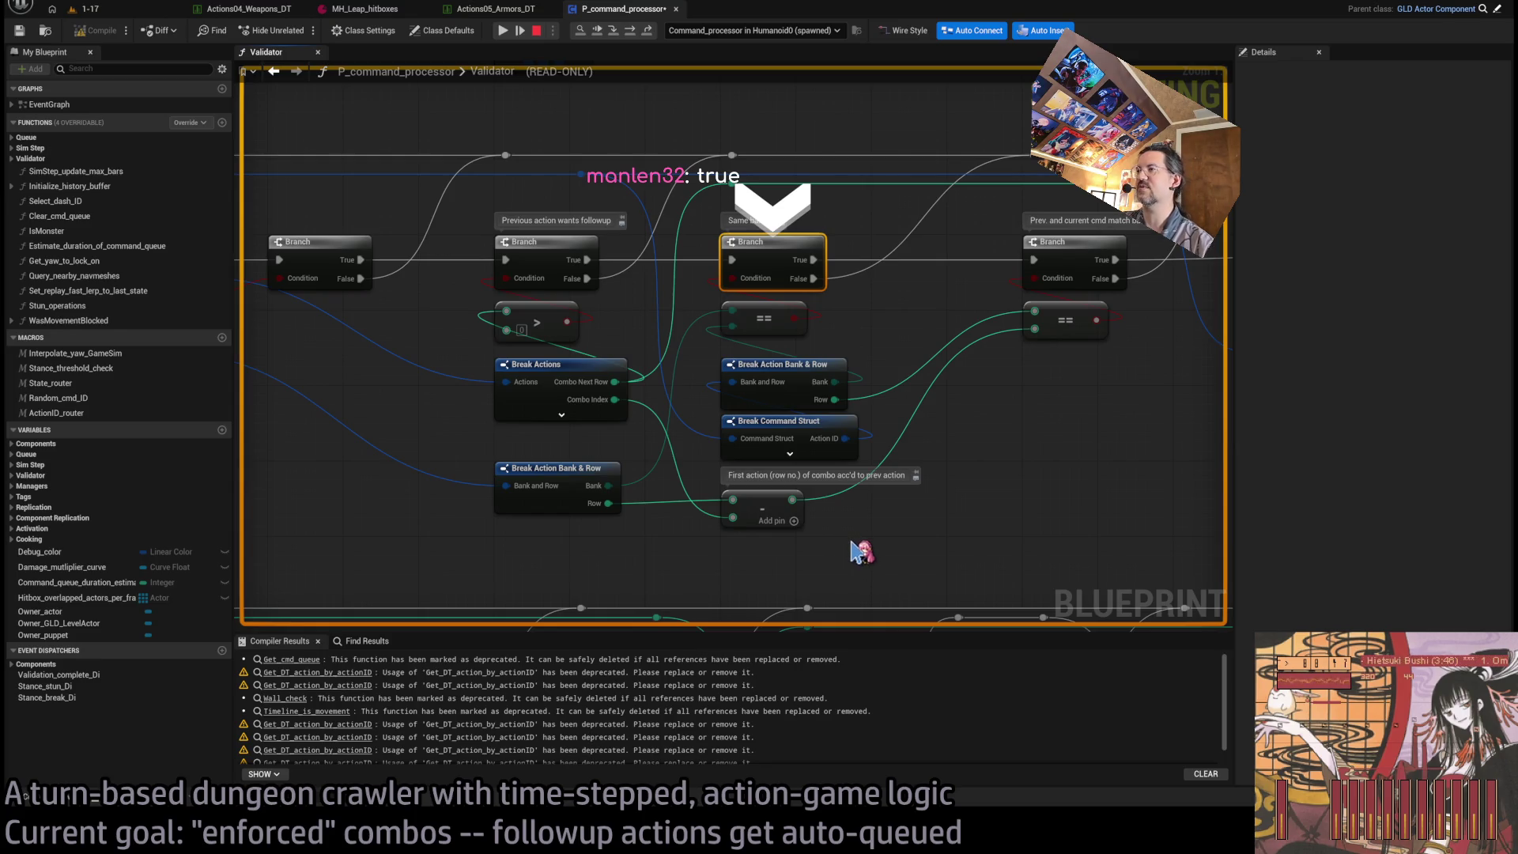
drag(986, 505, 868, 566)
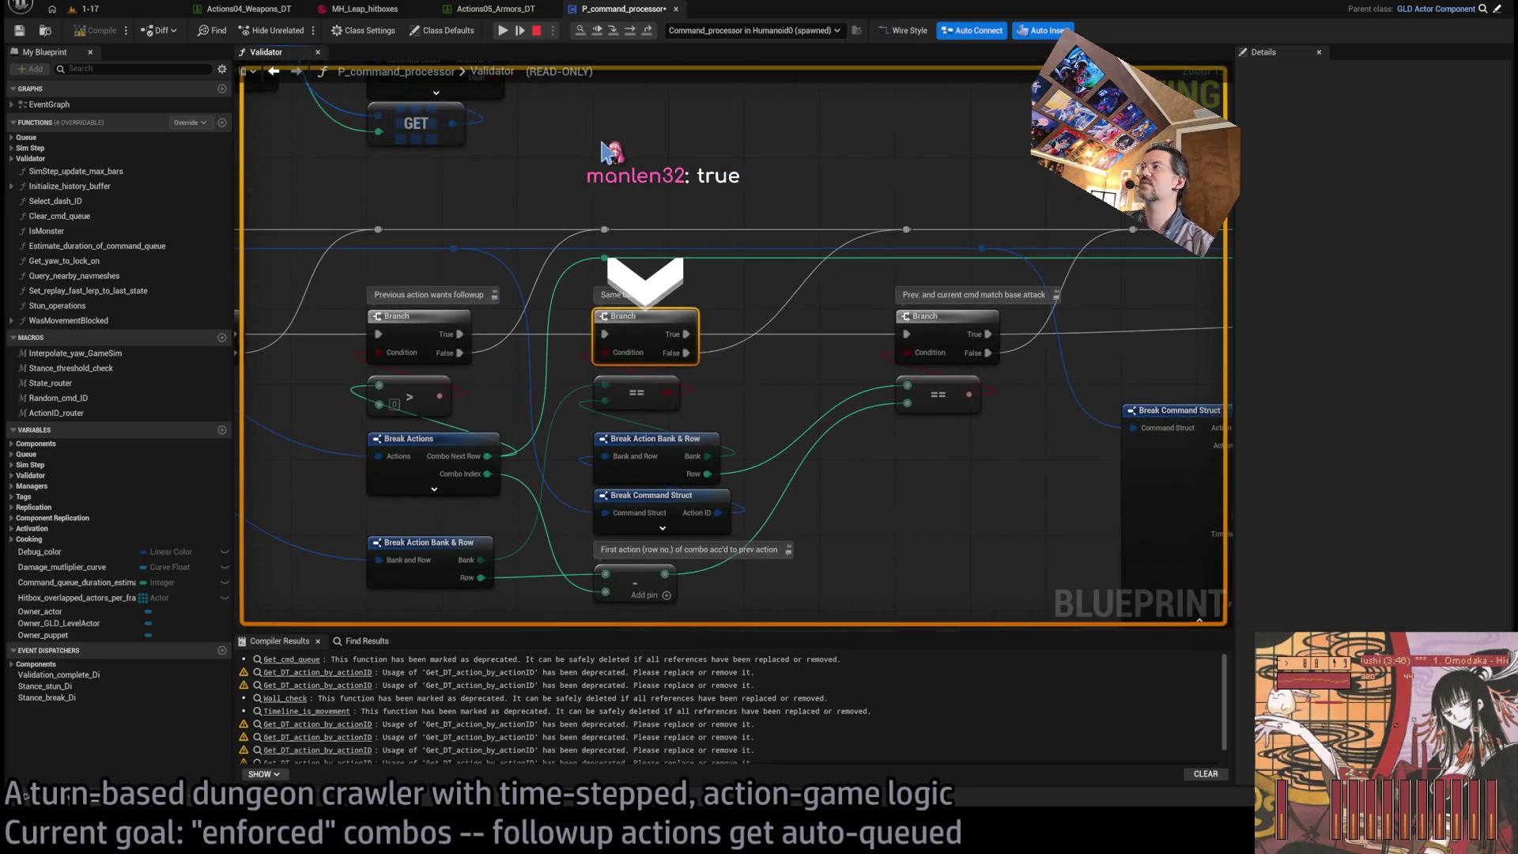
click(630, 31)
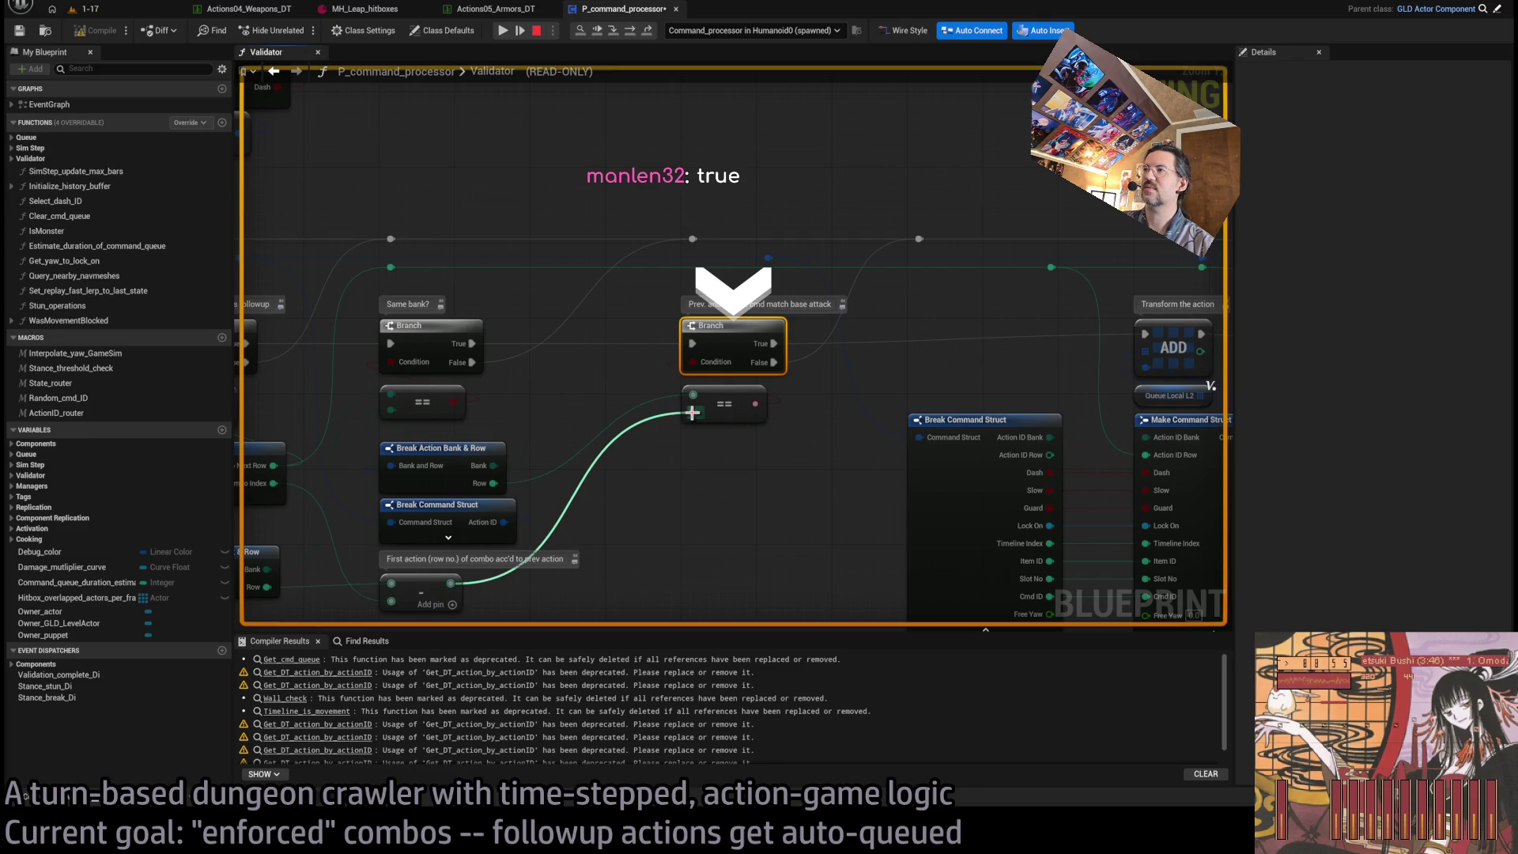
mouse_move(793, 528)
mouse_down()
mouse_move(921, 390)
mouse_move(891, 477)
mouse_up()
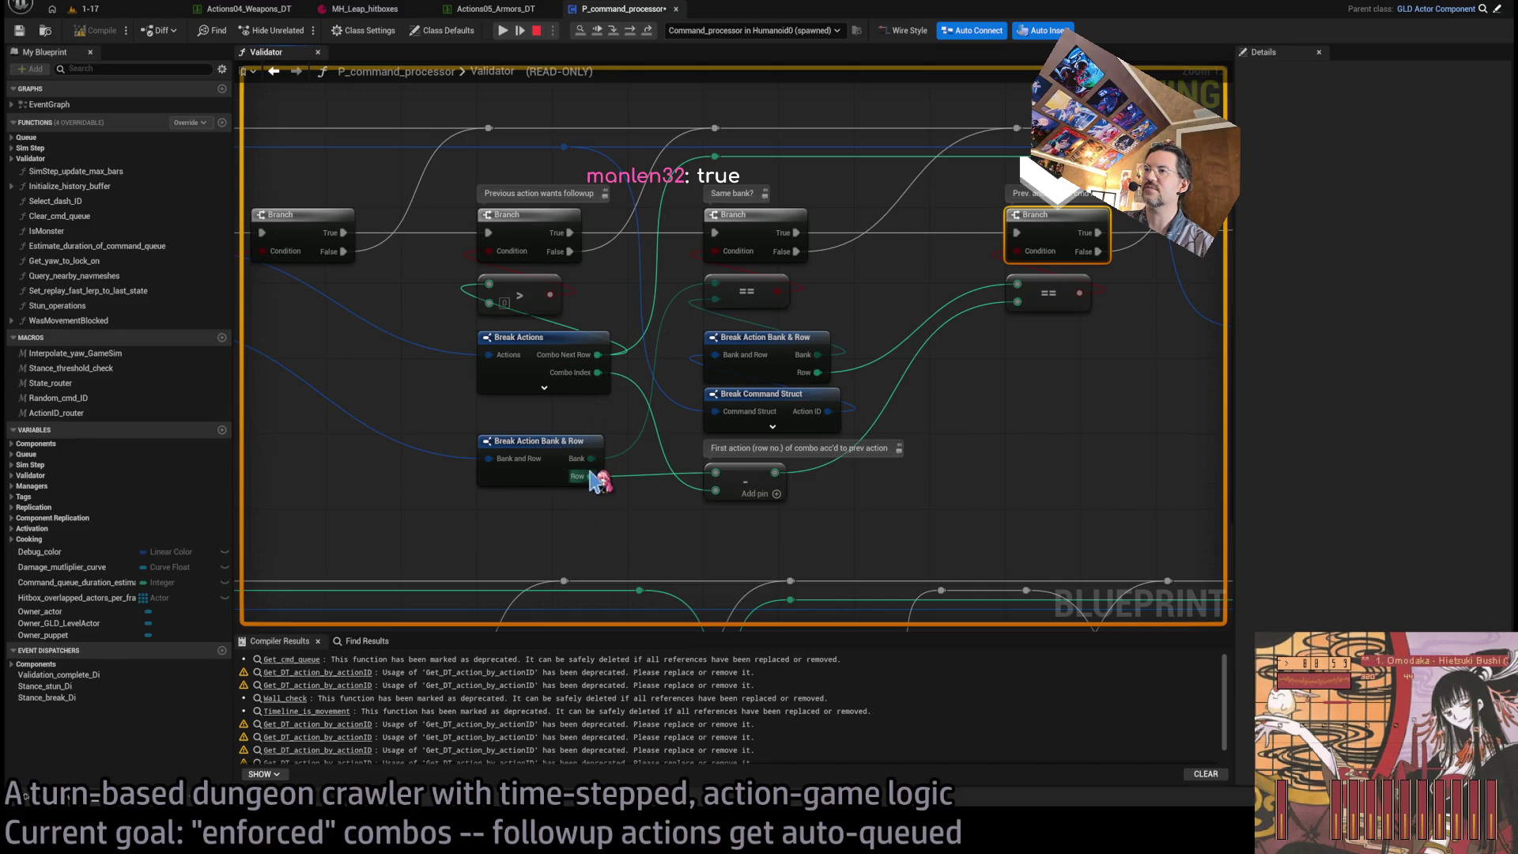
drag(602, 497, 981, 524)
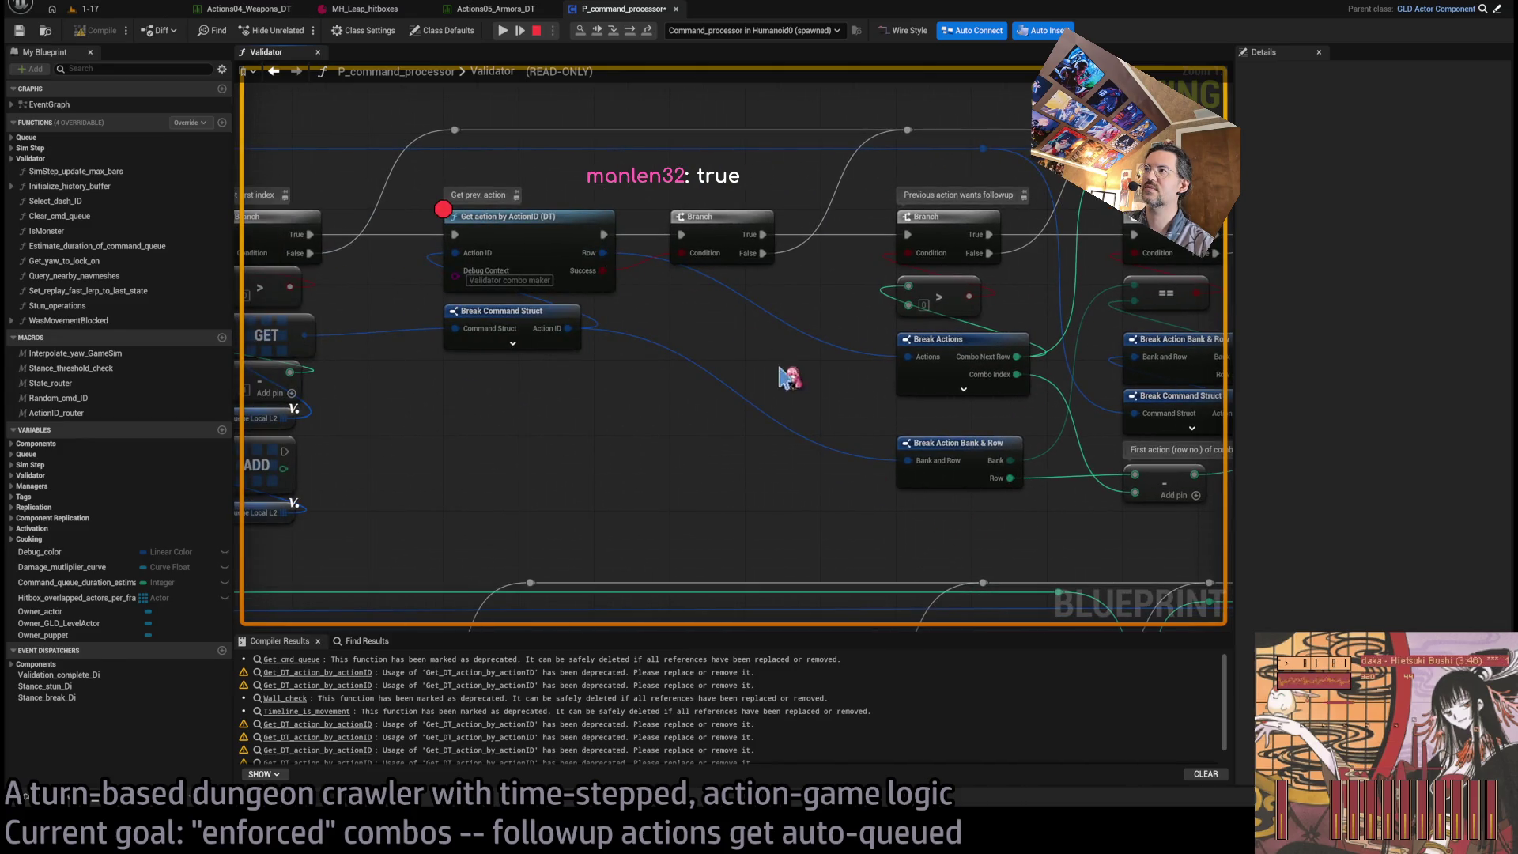
drag(789, 378, 609, 373)
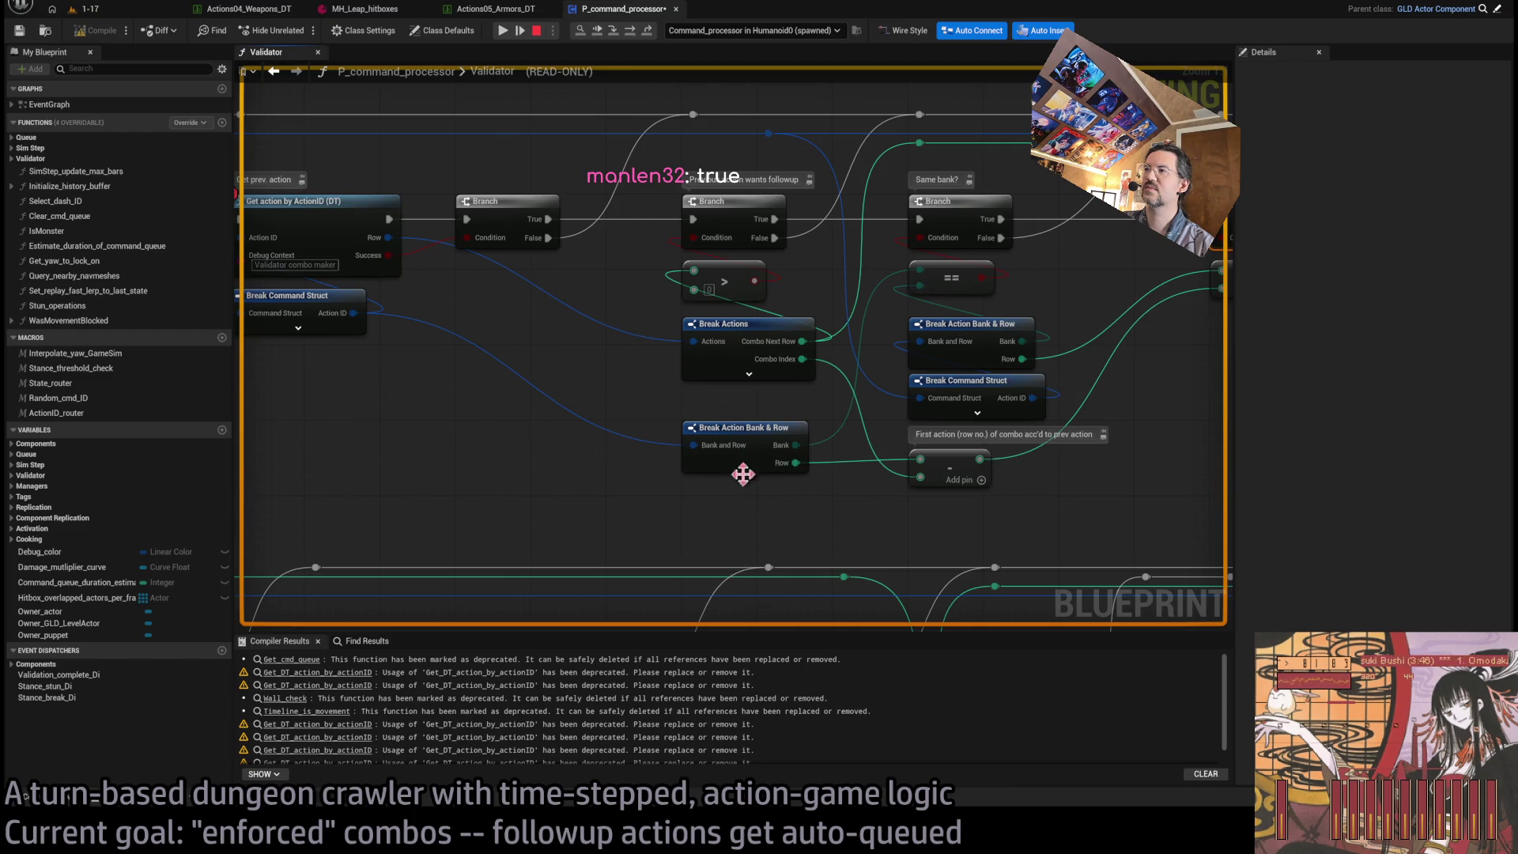
mouse_move(586, 371)
mouse_down()
mouse_move(699, 427)
mouse_move(560, 403)
mouse_up()
drag(854, 502, 952, 436)
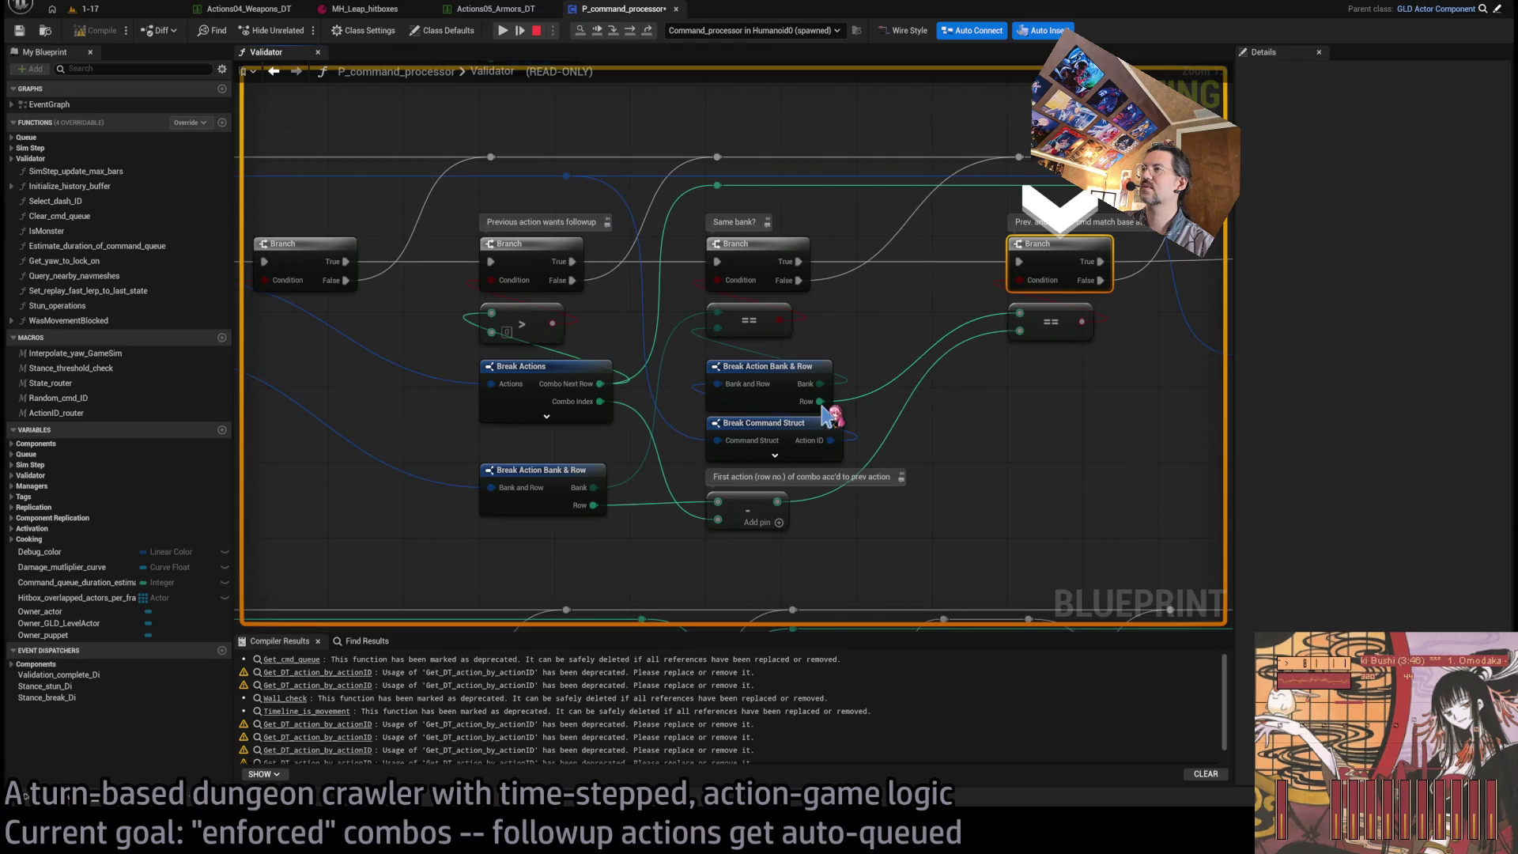
mouse_move(800, 450)
mouse_down()
mouse_move(1227, 466)
mouse_move(1065, 479)
mouse_up()
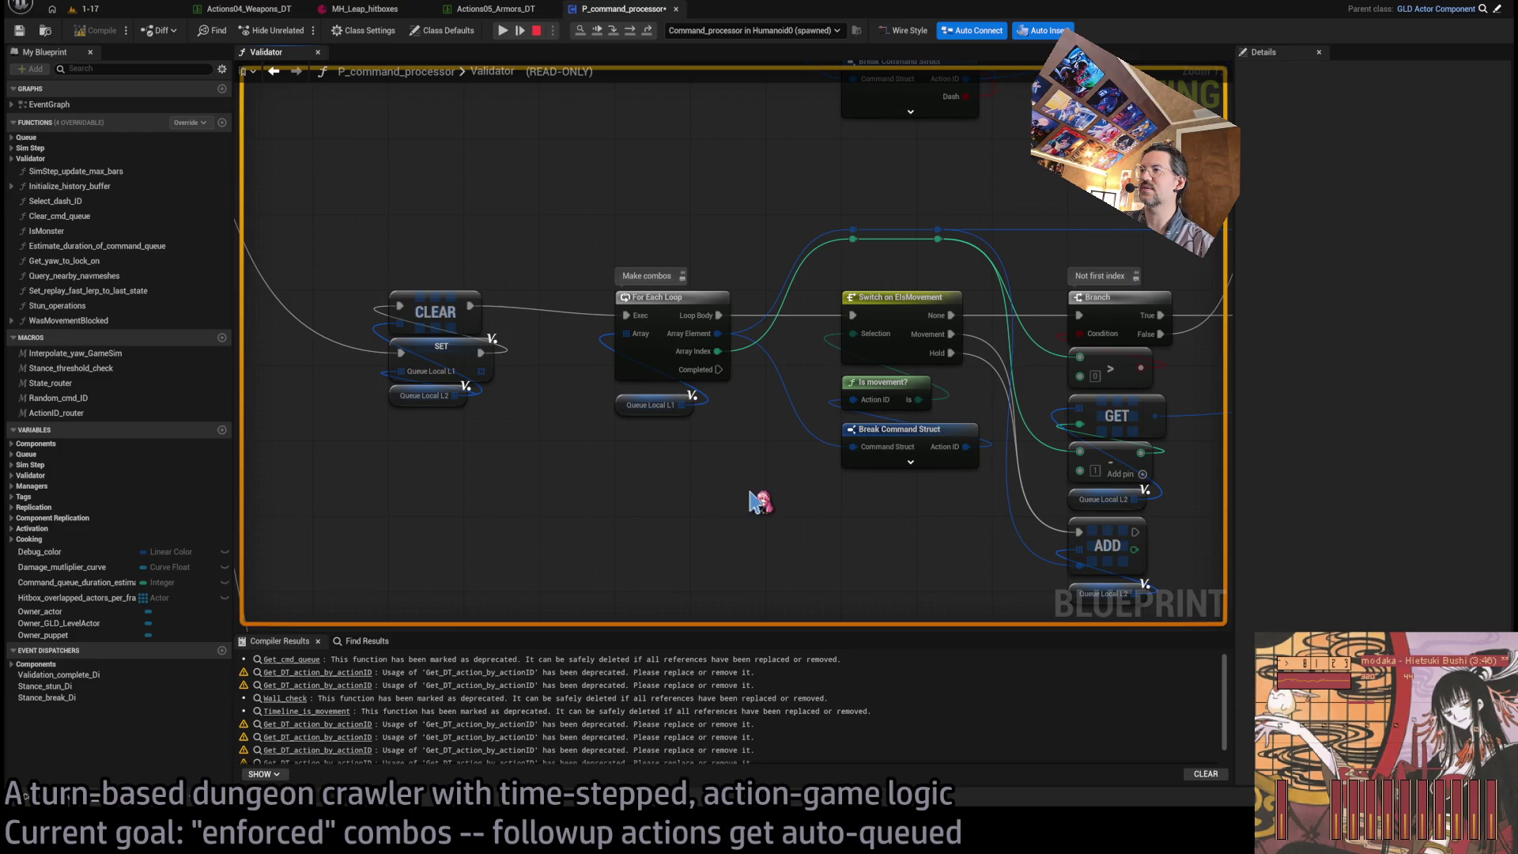
mouse_move(596, 529)
mouse_down()
mouse_move(493, 569)
mouse_move(374, 583)
mouse_move(511, 557)
mouse_move(485, 566)
mouse_up()
mouse_move(1181, 325)
mouse_down()
mouse_move(501, 271)
mouse_move(347, 444)
mouse_up()
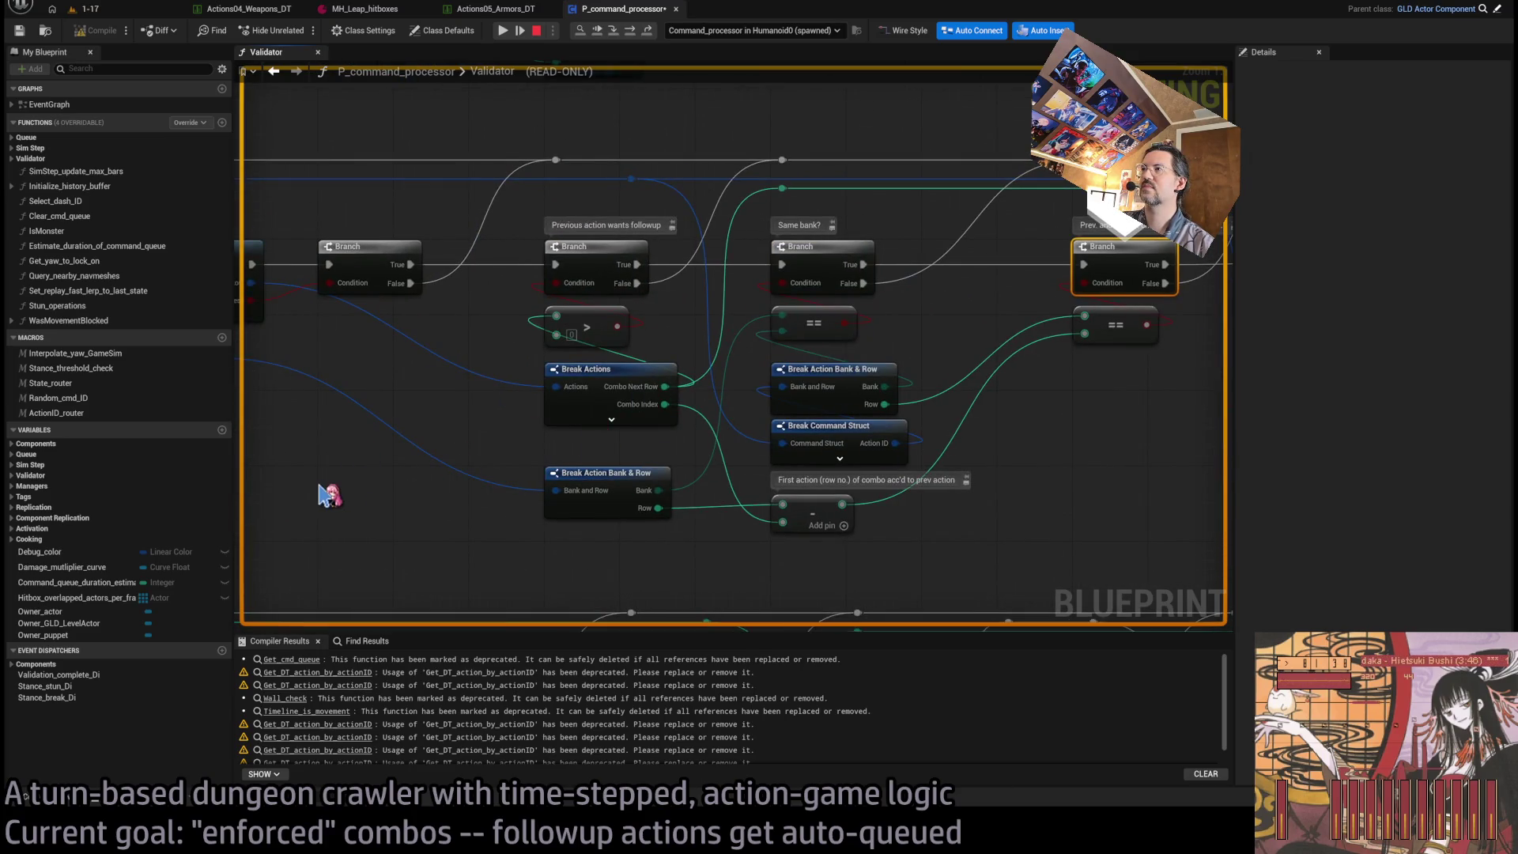
mouse_move(303, 491)
mouse_down()
mouse_move(738, 447)
mouse_move(596, 393)
mouse_up()
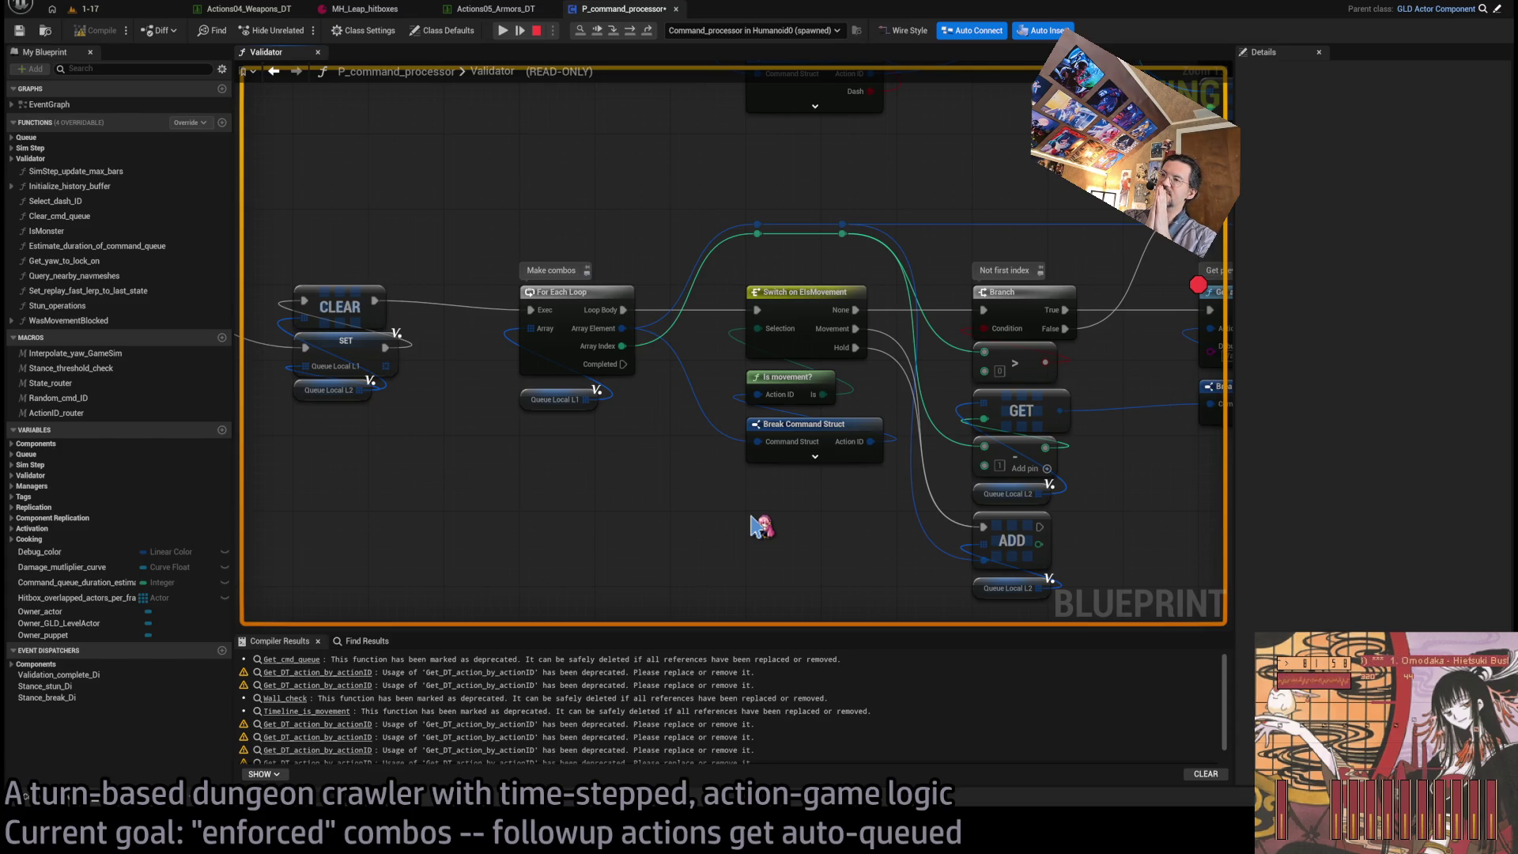
- End the paused play-test session from the toolbar
scroll(475, 455, down, 3)
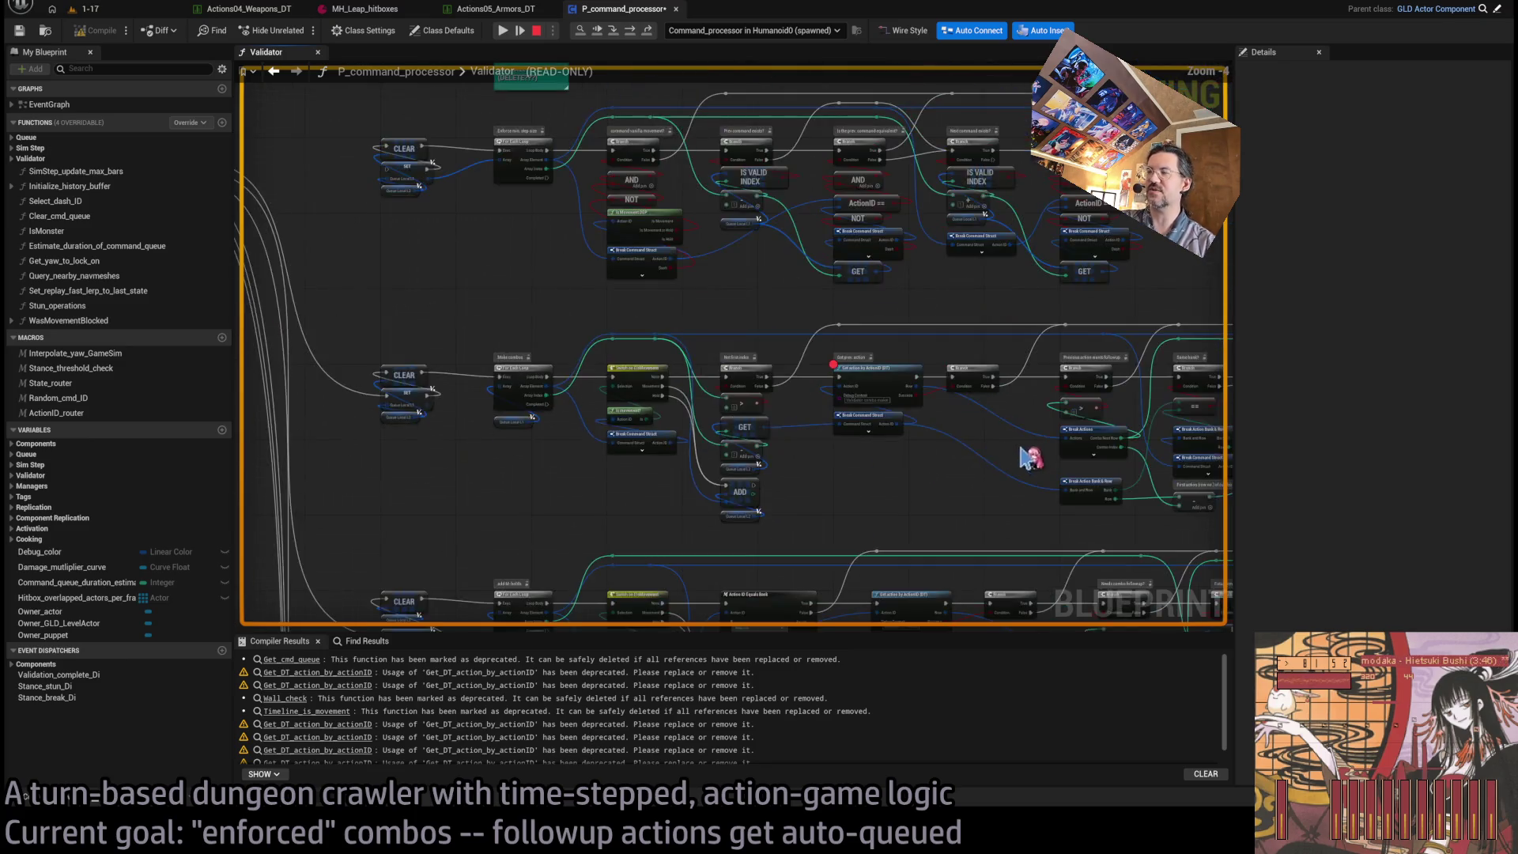
scroll(650, 406, up, 4)
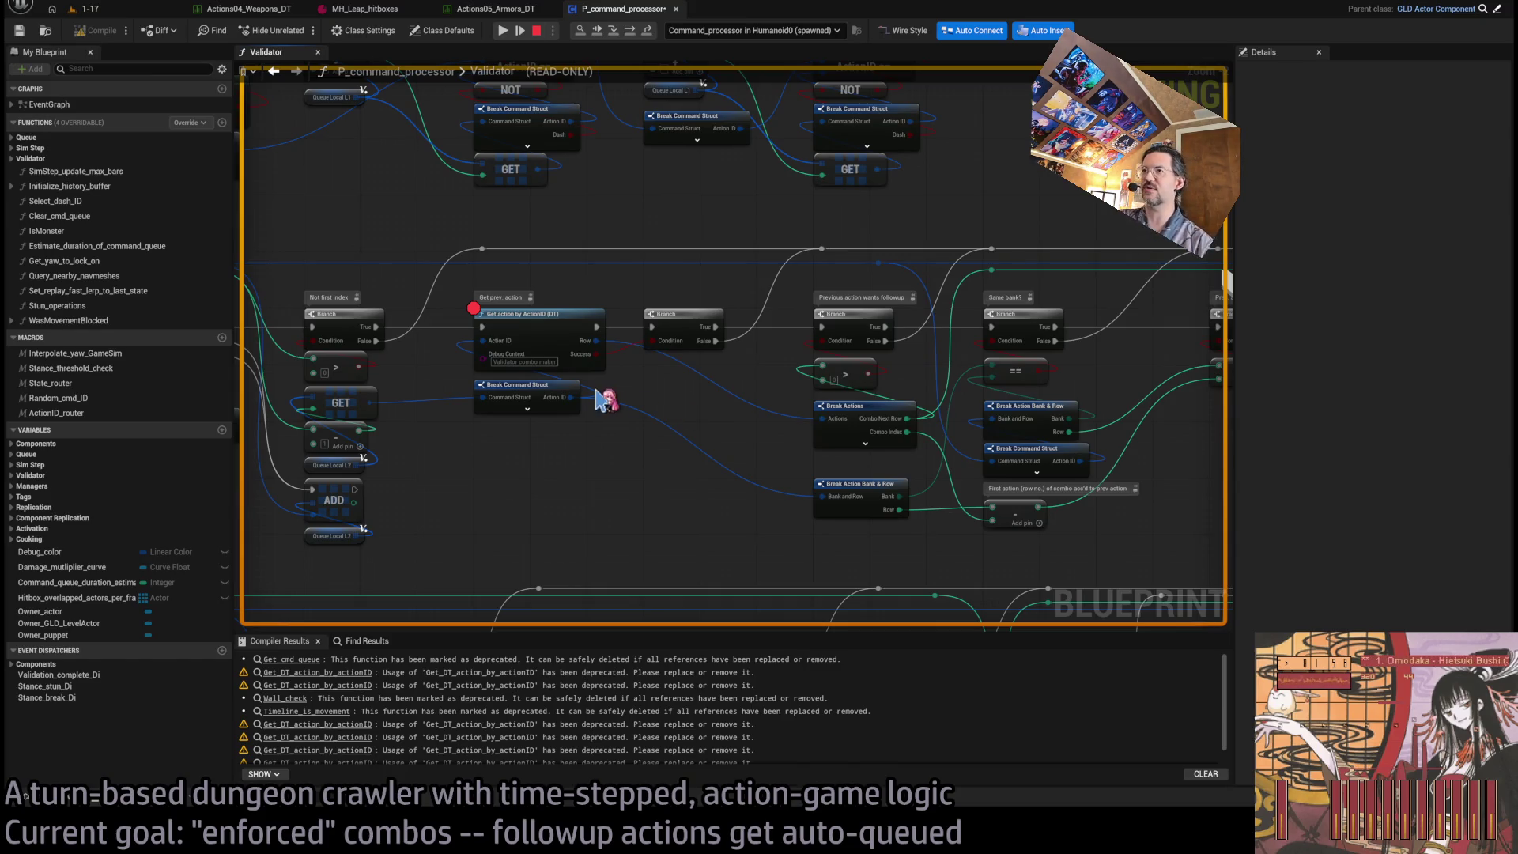
scroll(738, 400, up, 1)
click(712, 368)
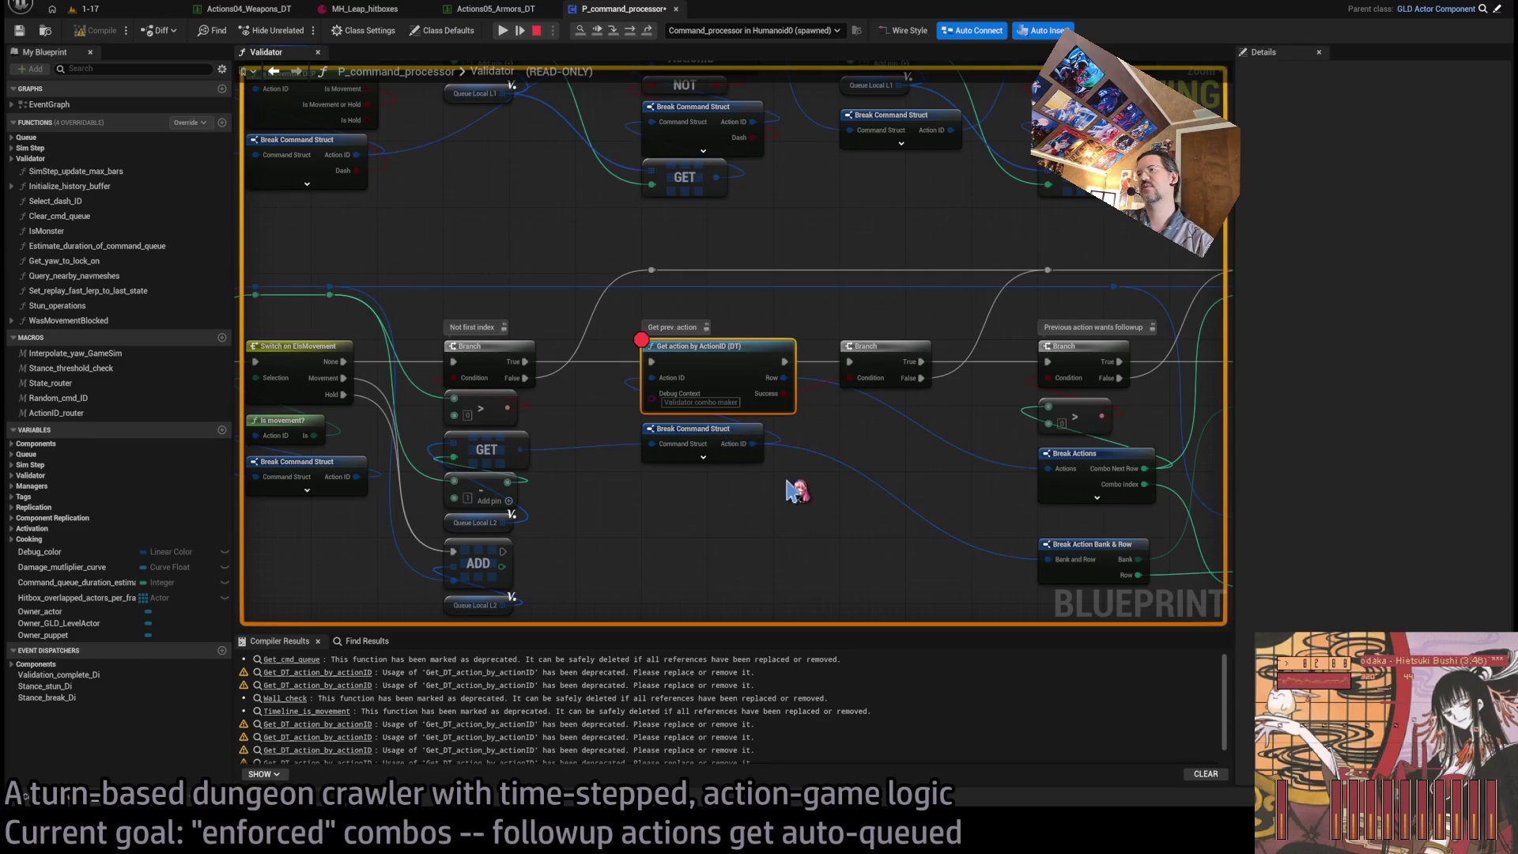
click(752, 333)
click(522, 31)
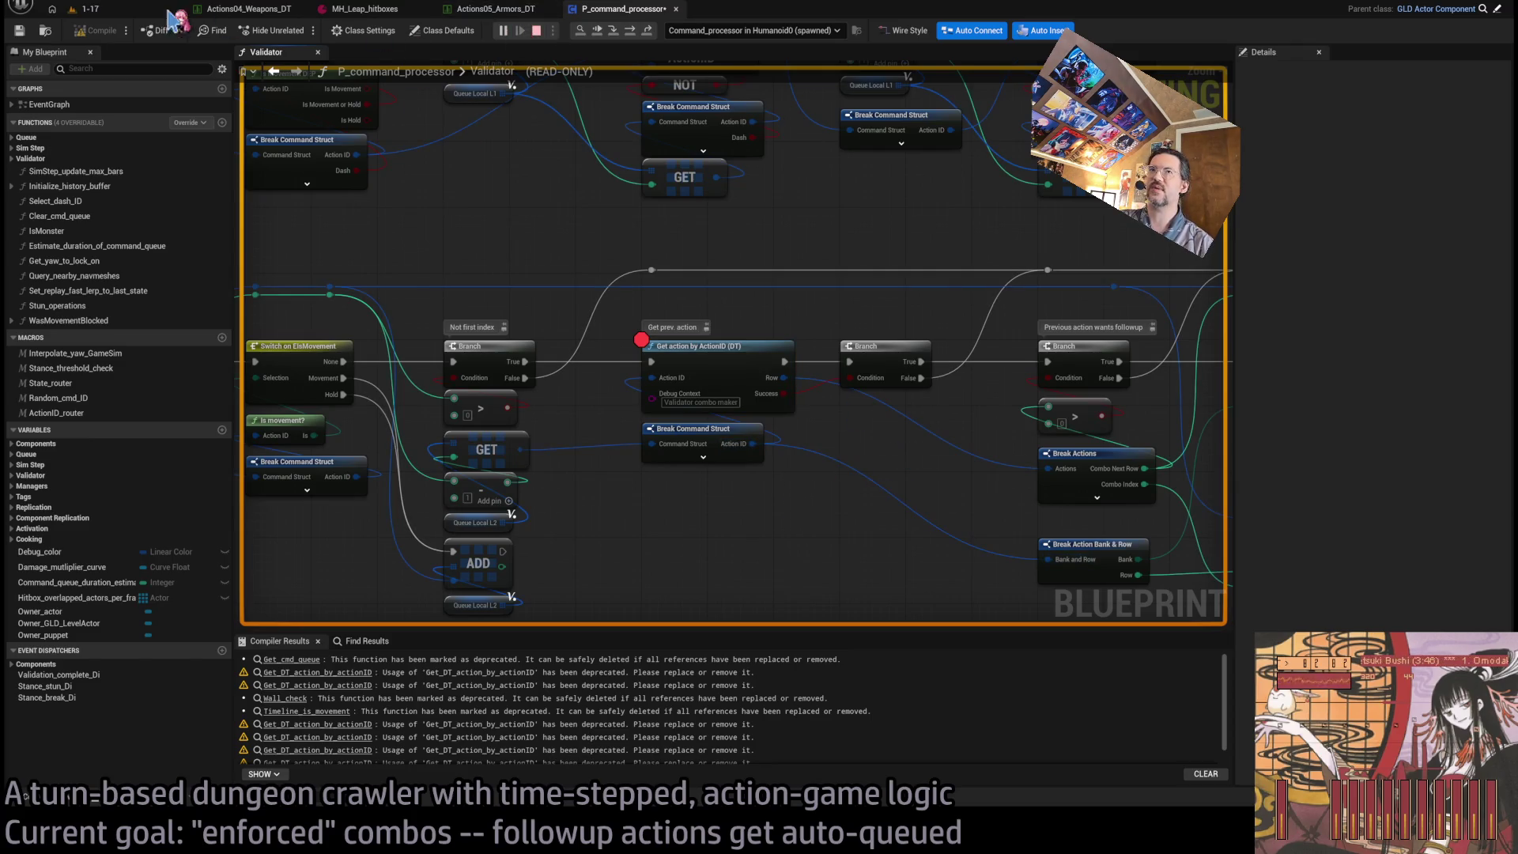
- Check the leap hitbox and weapons action data tables, then return to P_command_processor
click(481, 10)
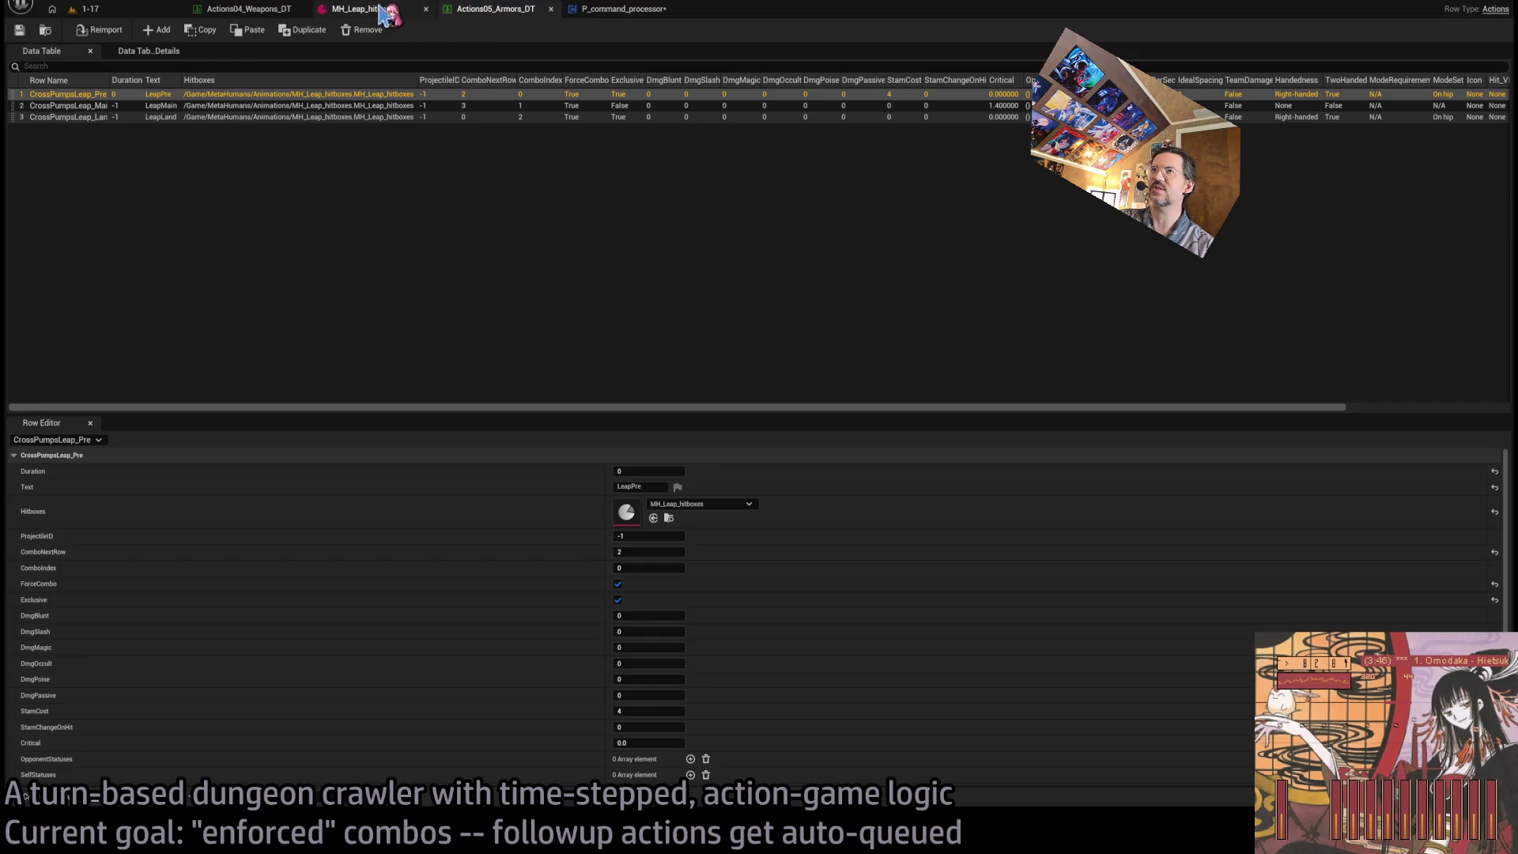
click(354, 11)
click(261, 11)
click(621, 11)
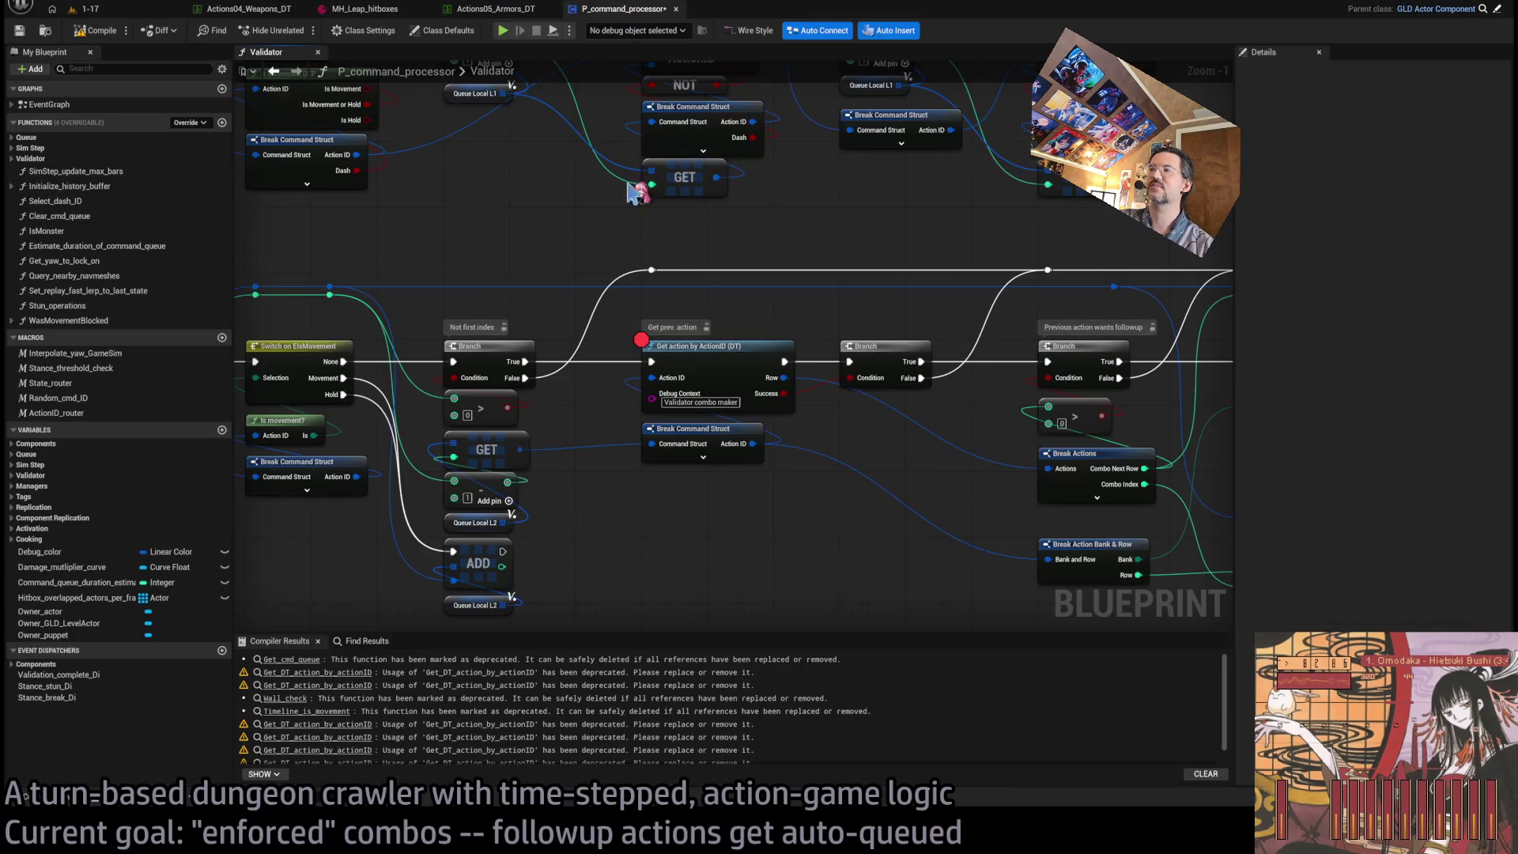
- Select the middle row of Validator nodes and pan to the base-attack comparison branch
scroll(650, 322, down, 2)
scroll(506, 330, up, 2)
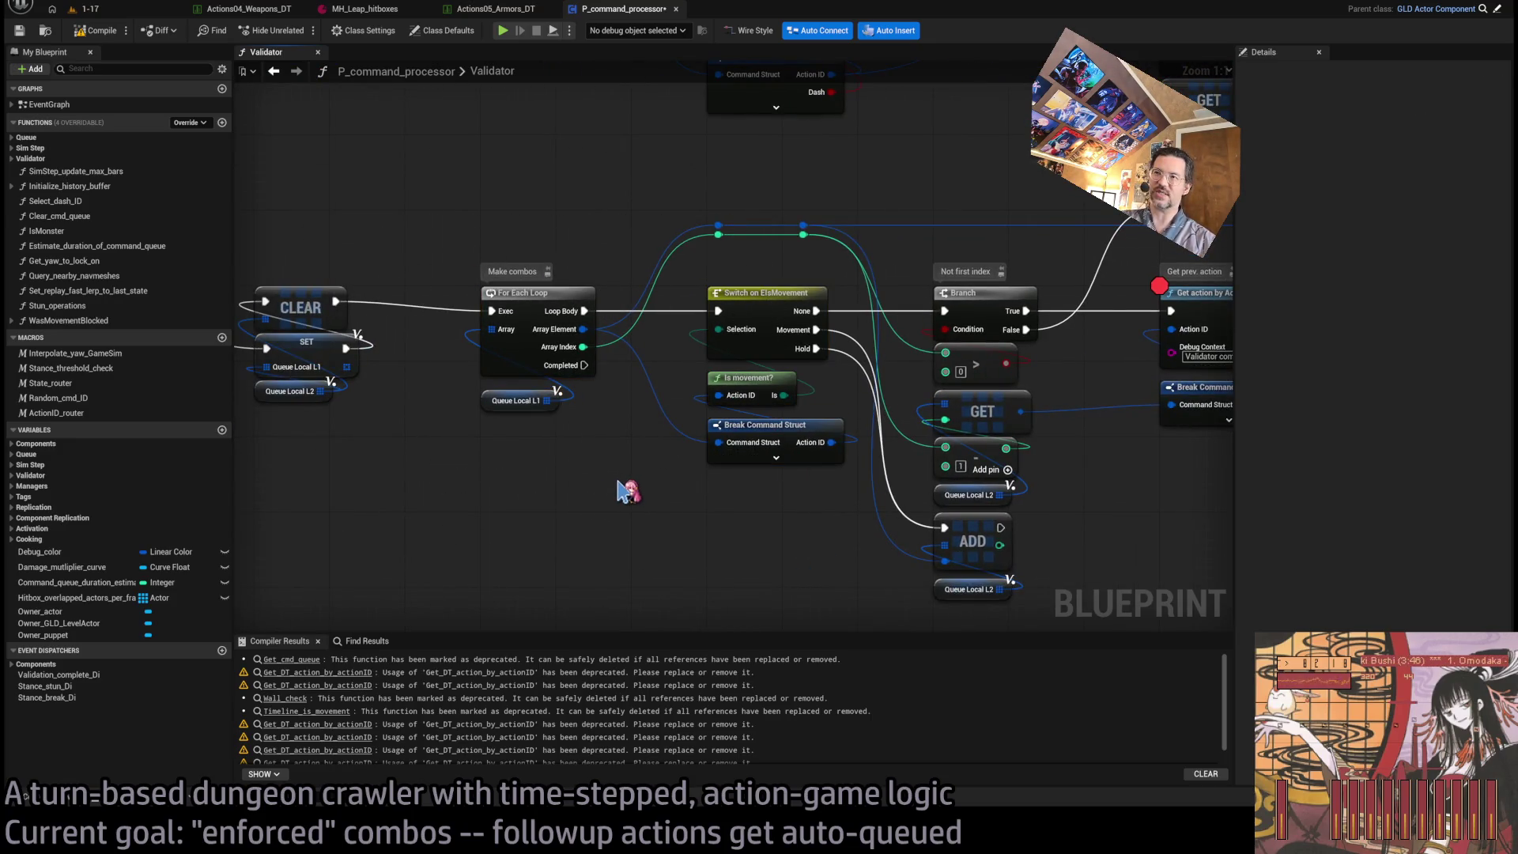
scroll(661, 467, down, 5)
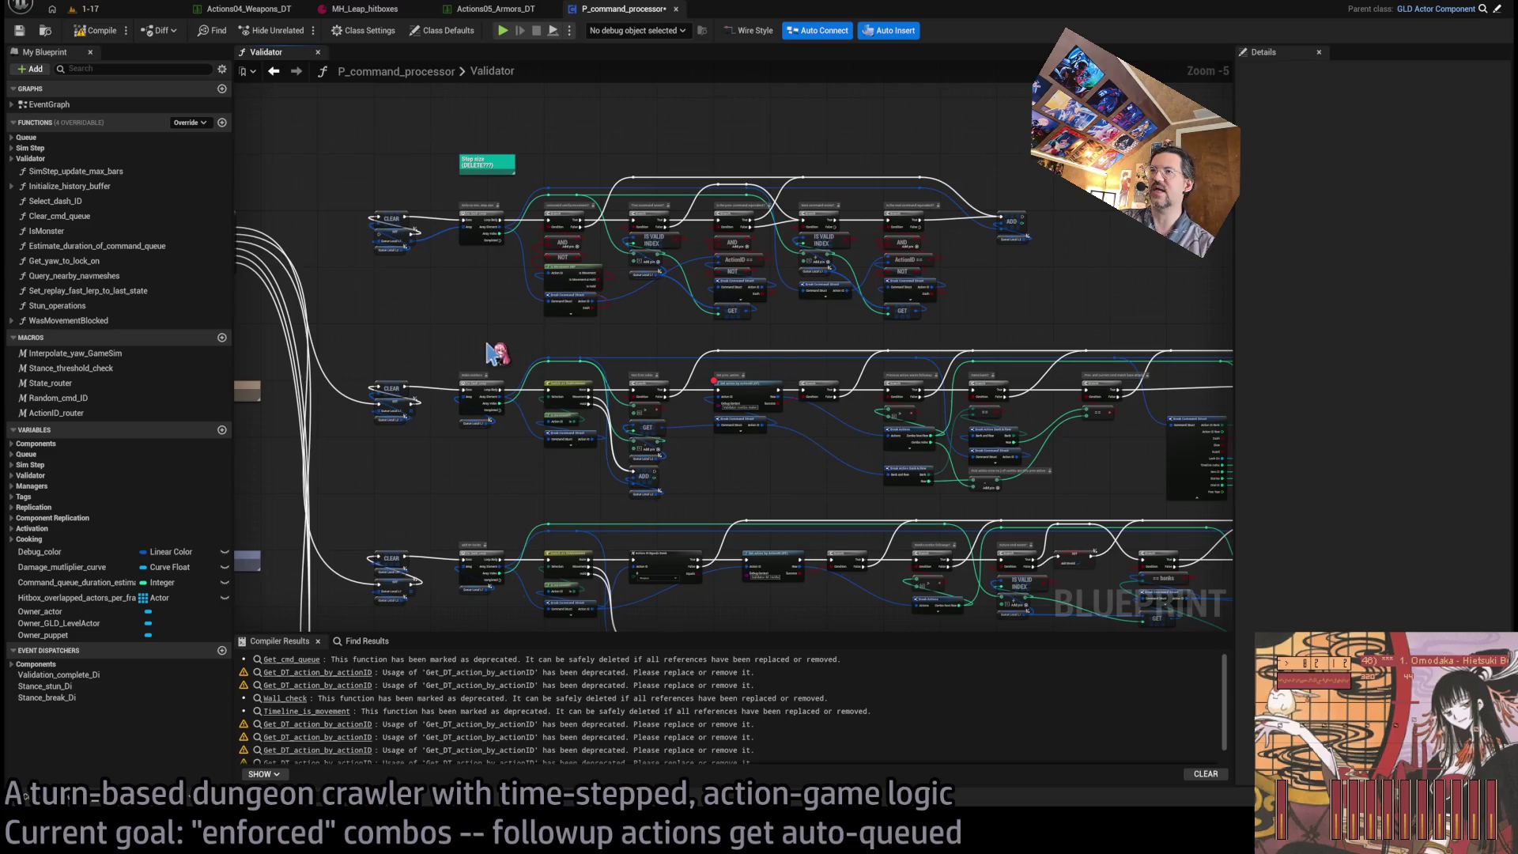
drag(503, 340, 1140, 480)
scroll(966, 474, up, 4)
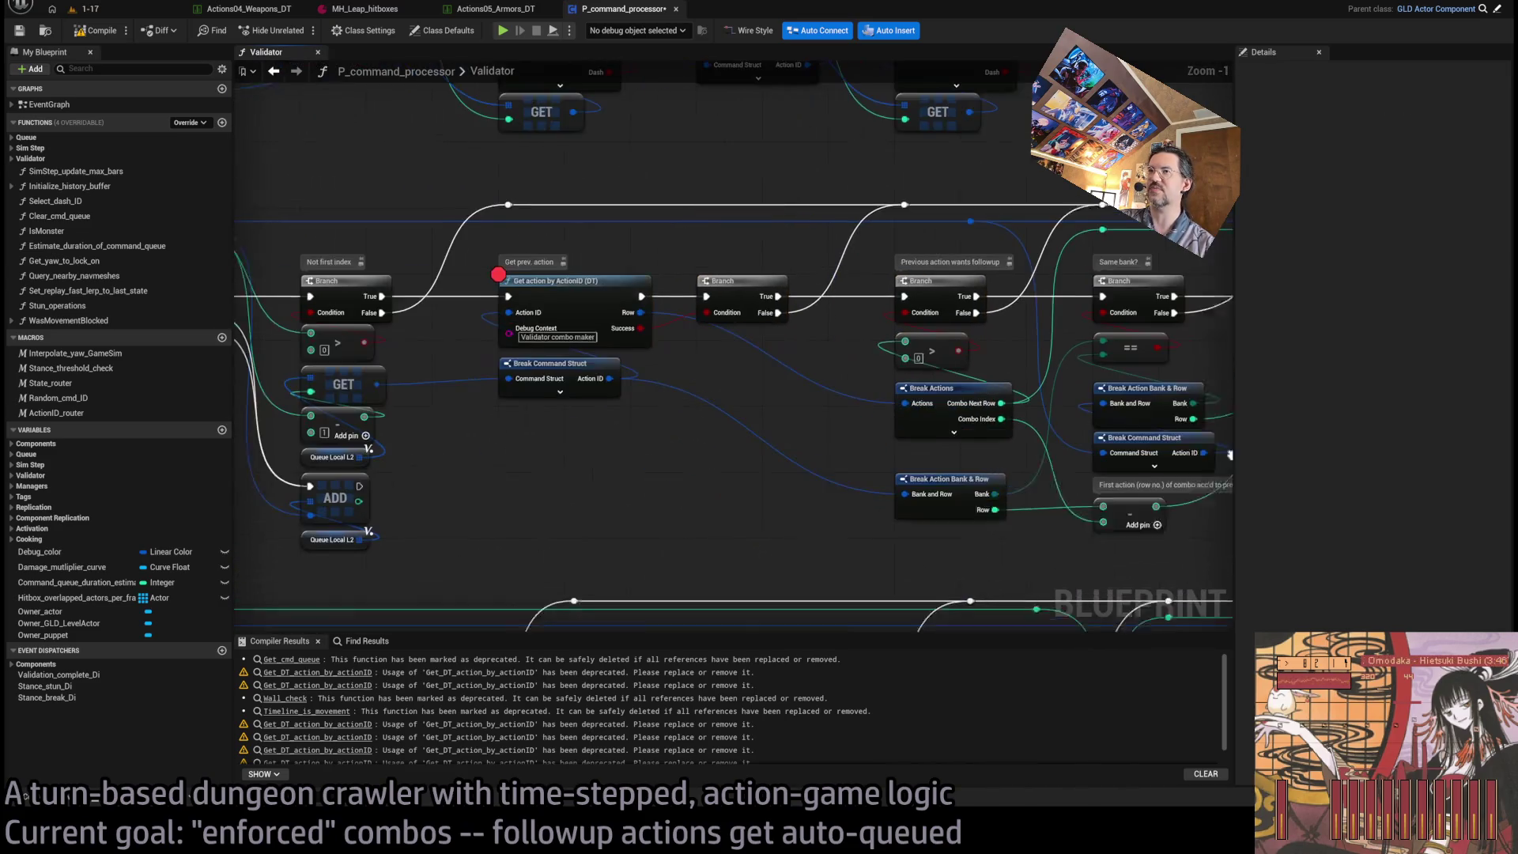
mouse_move(704, 406)
mouse_down()
mouse_move(214, 433)
mouse_move(553, 420)
mouse_up()
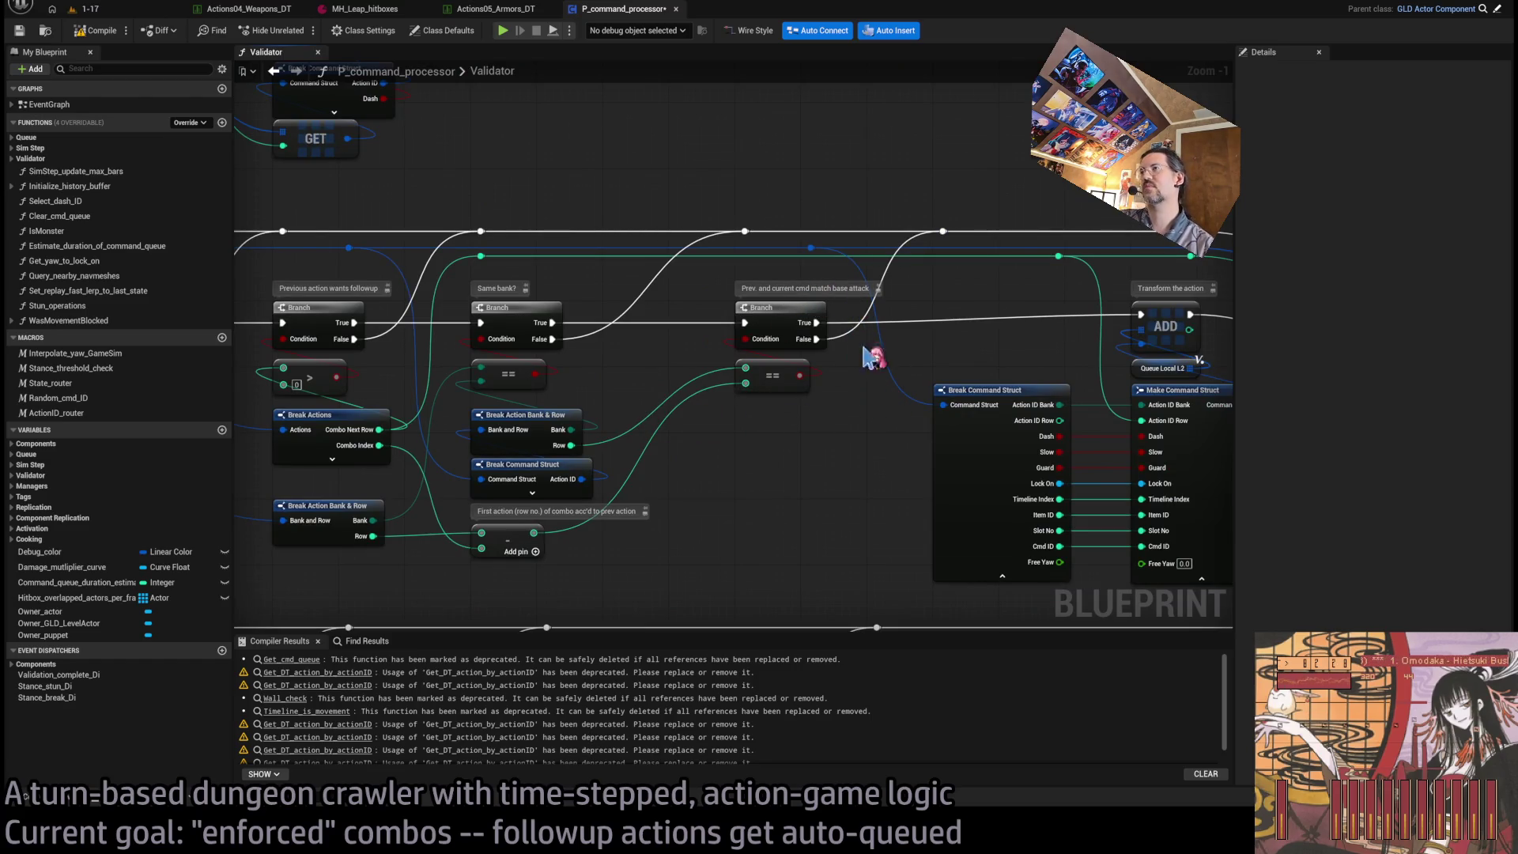
drag(864, 348, 775, 332)
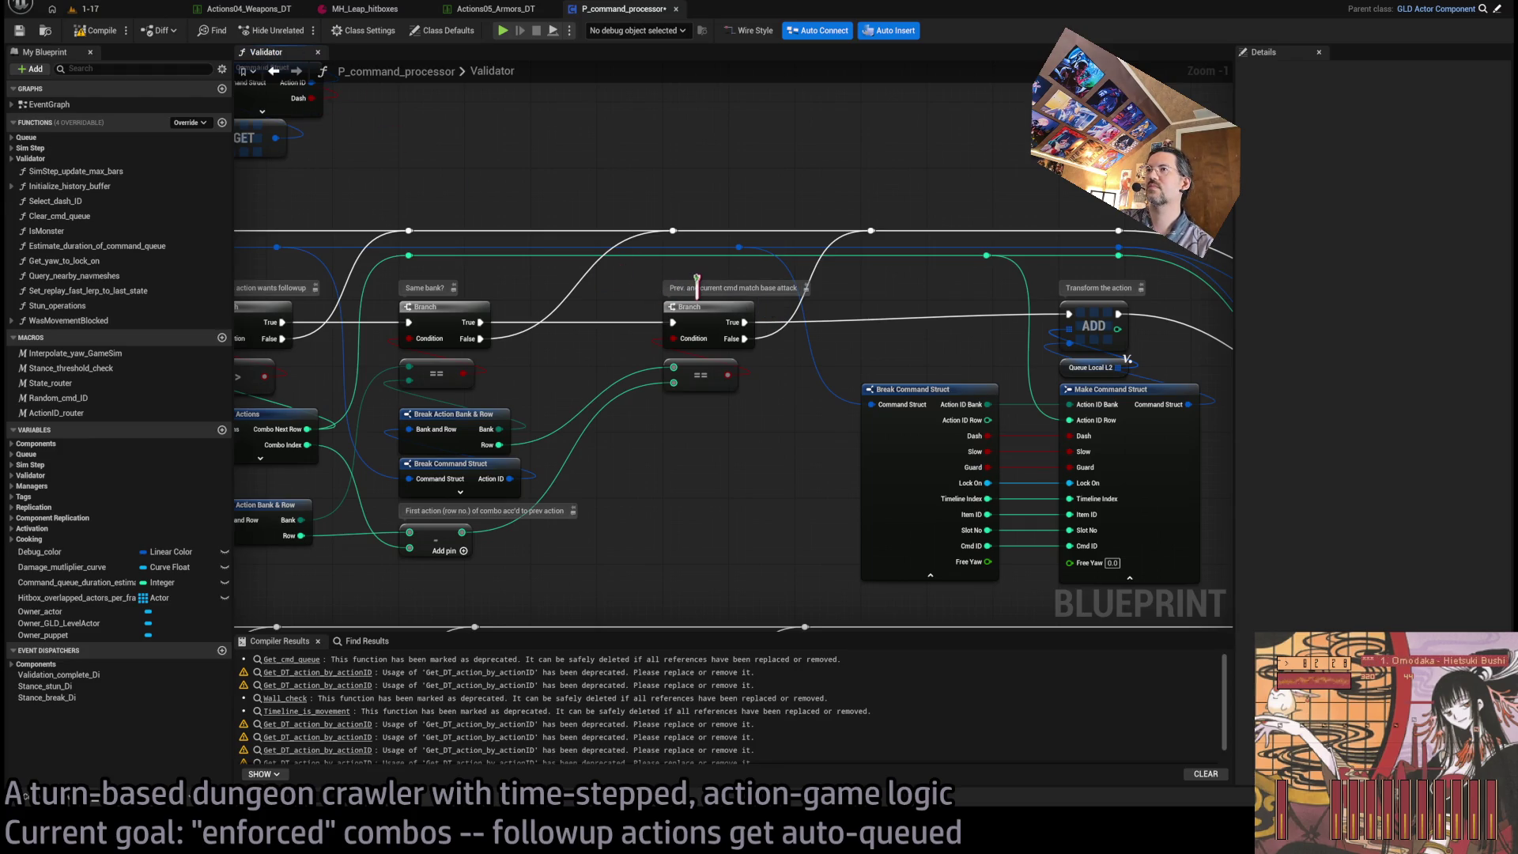
- Retitle the comment to 'Detects repetitive first action' and start a play-test of level 1-17
double_click(696, 281)
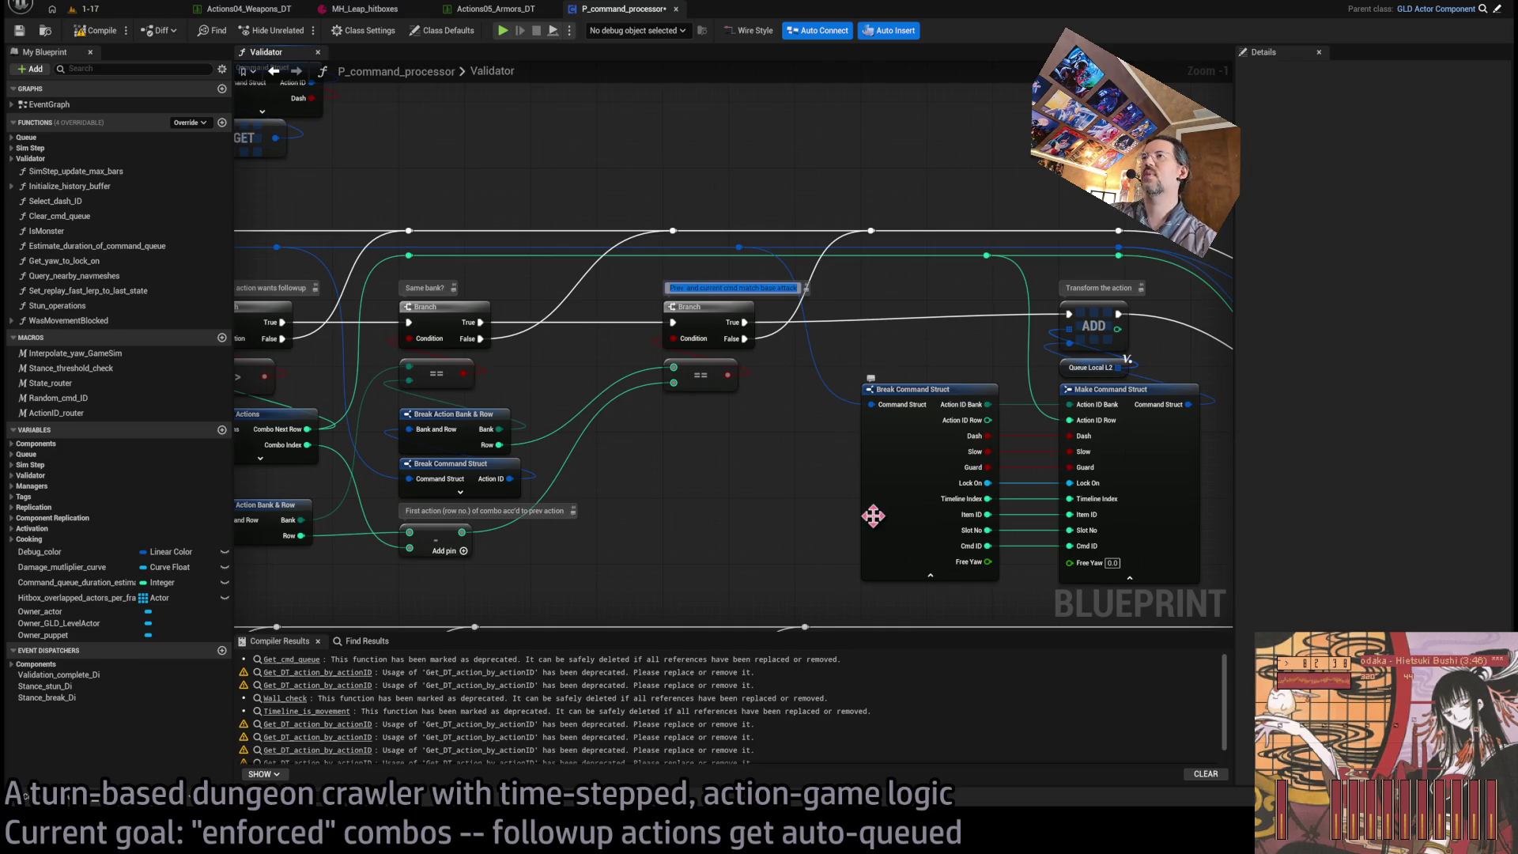
text(Detel)
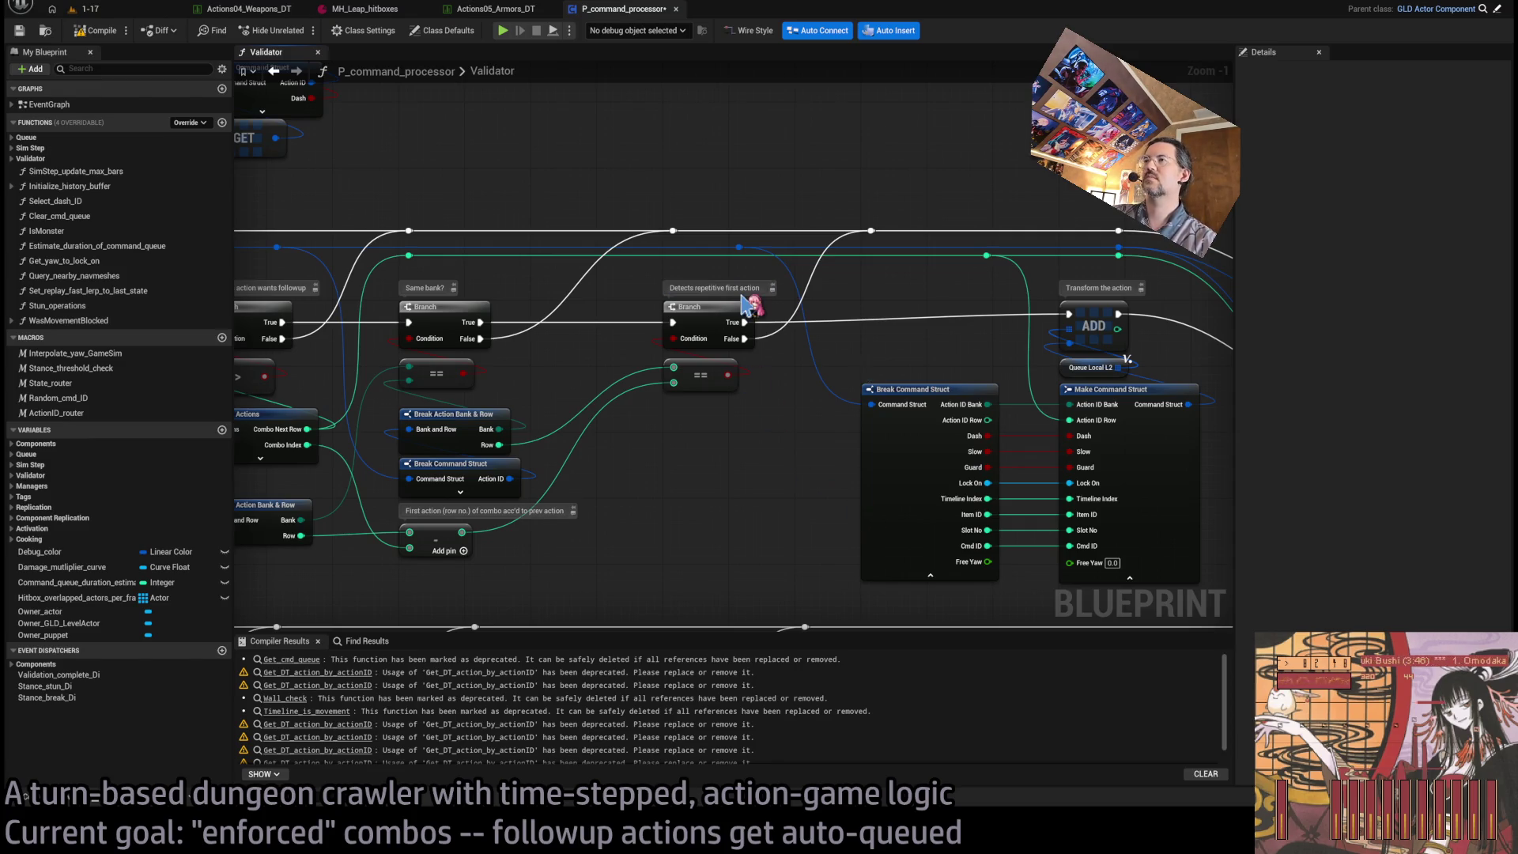
scroll(751, 305, up, 6)
scroll(741, 442, down, 5)
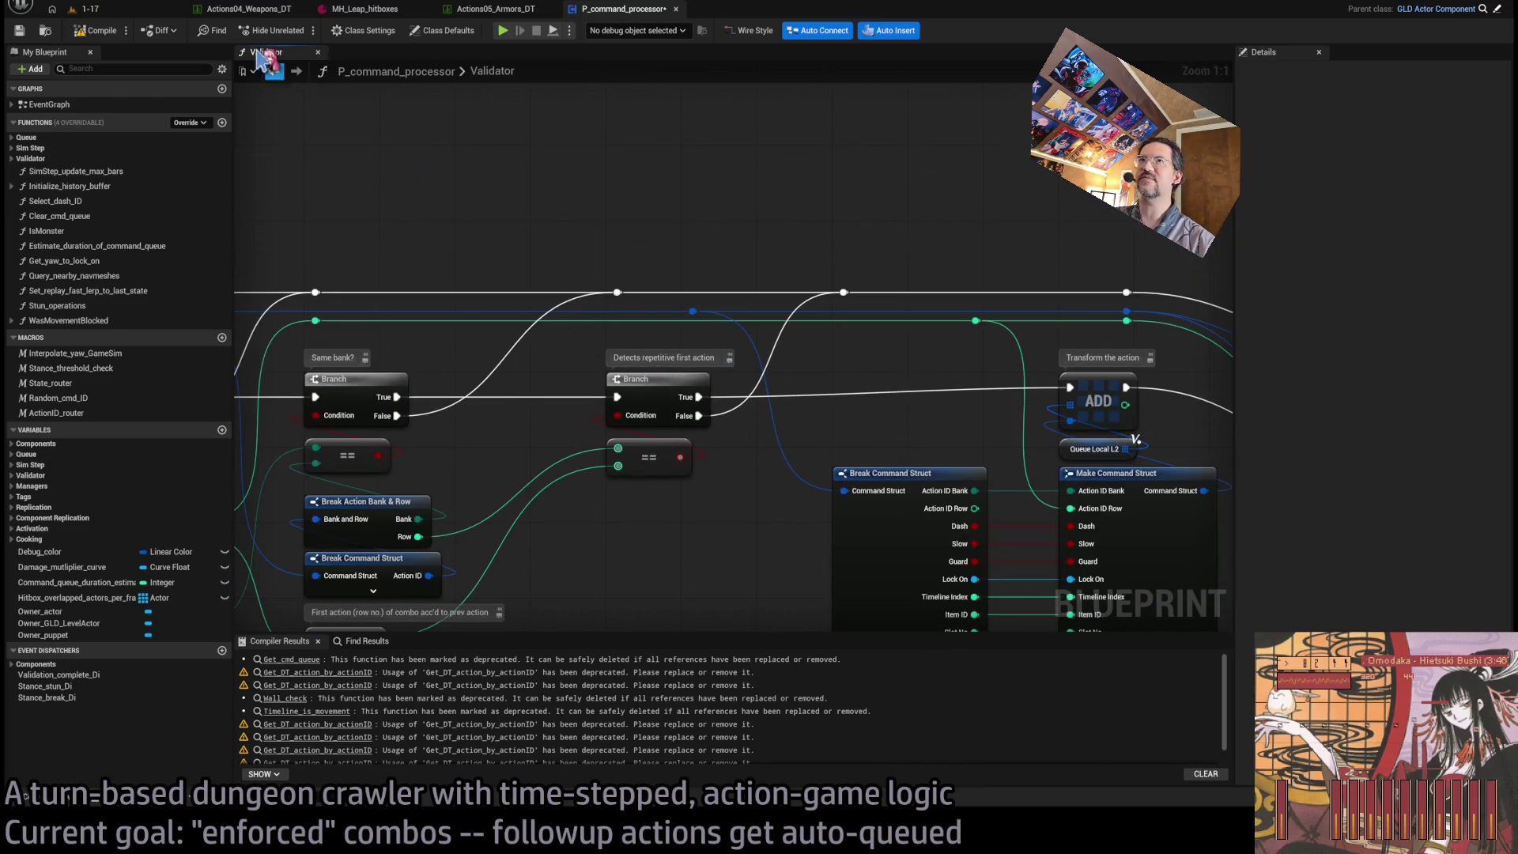
scroll(494, 107, down, 5)
click(150, 8)
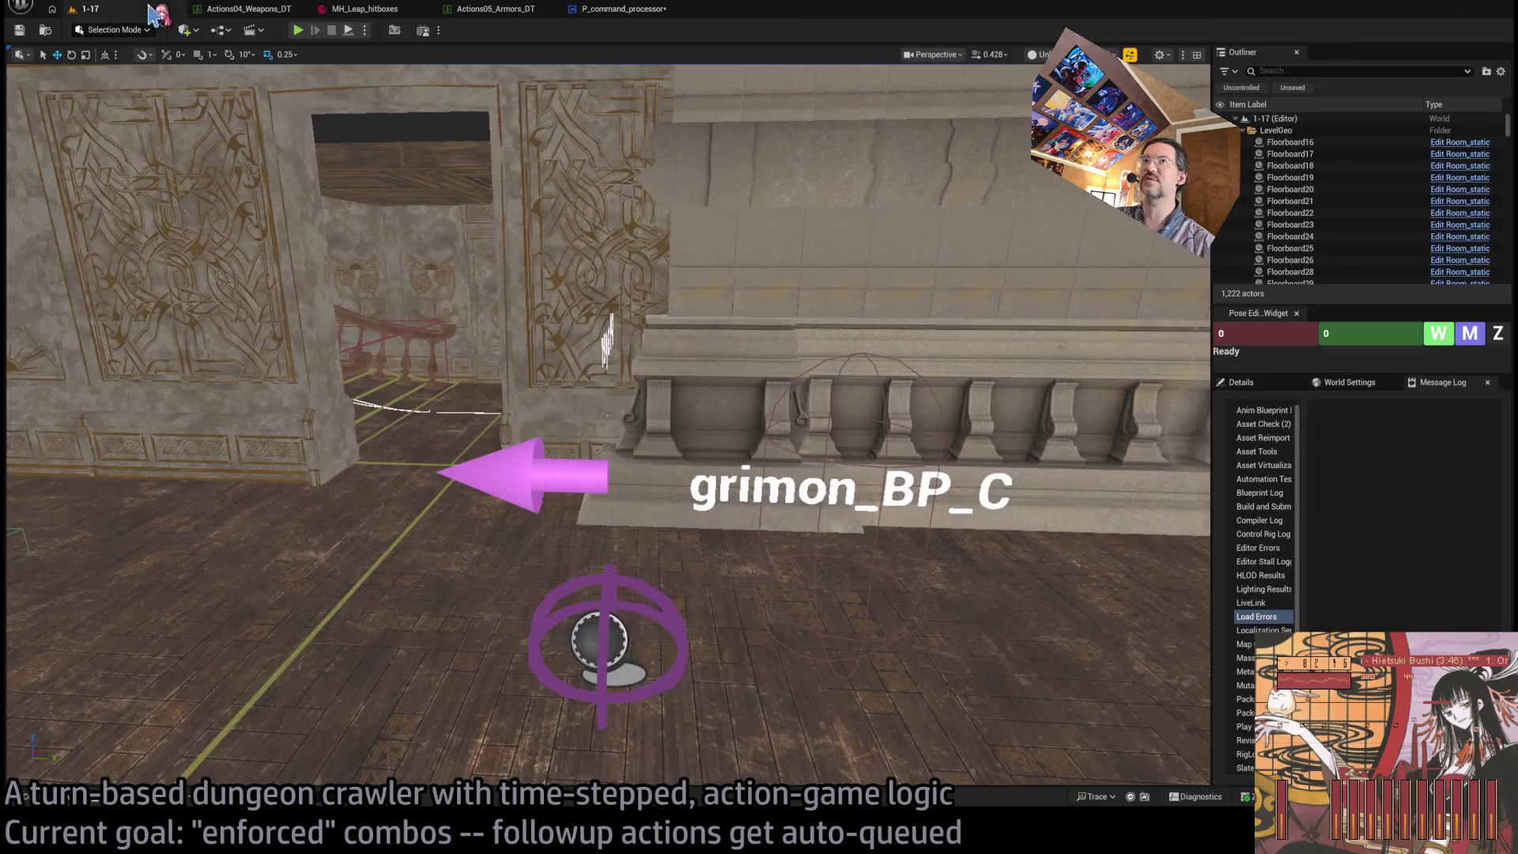
click(298, 30)
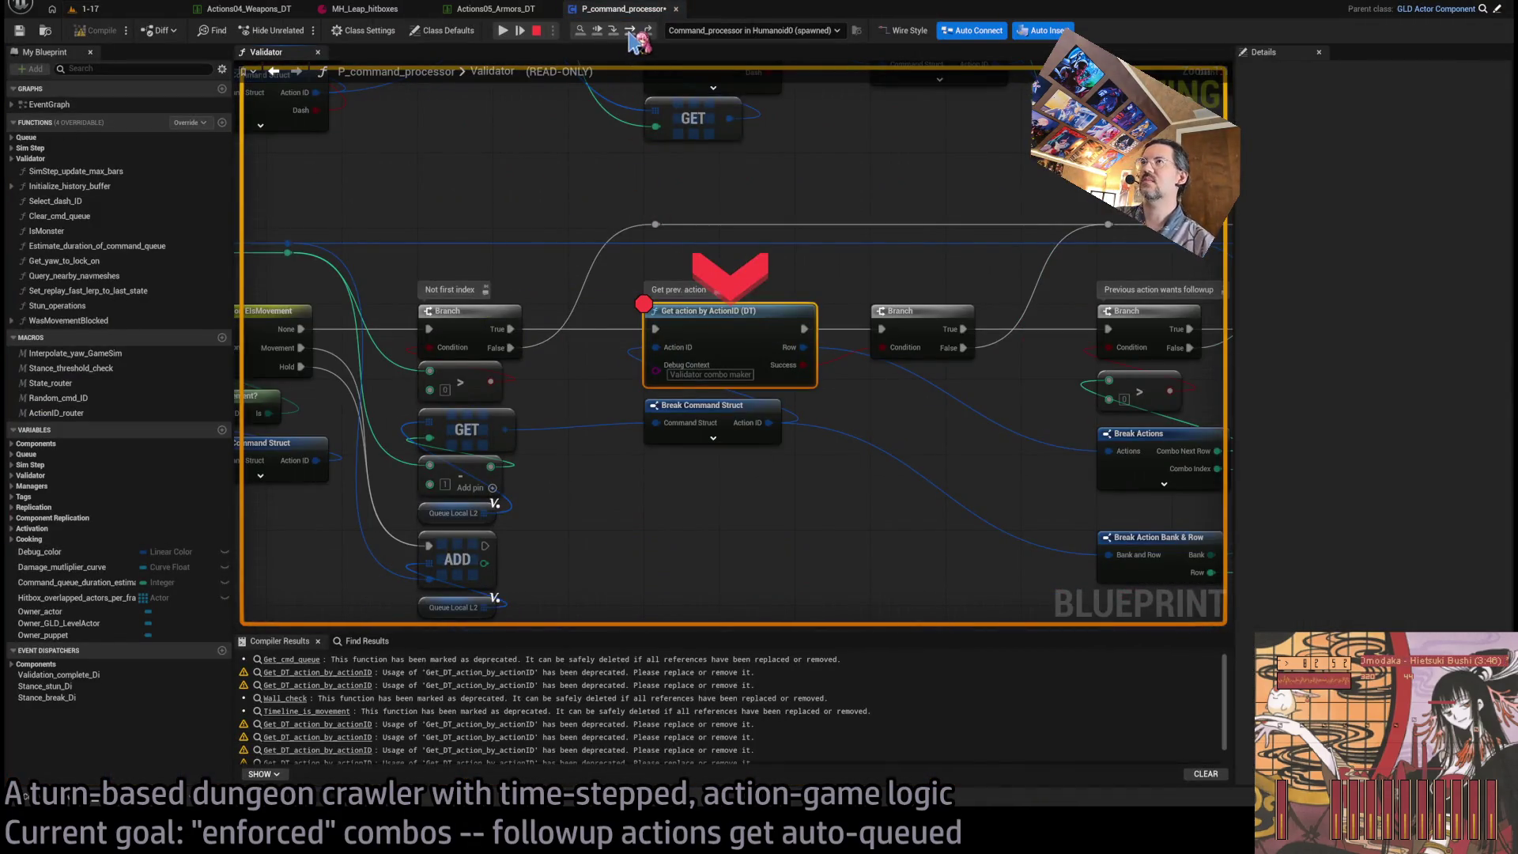
- Step over twice past the Get action breakpoint to the transform ADD, panning right along the graph
click(631, 30)
click(630, 30)
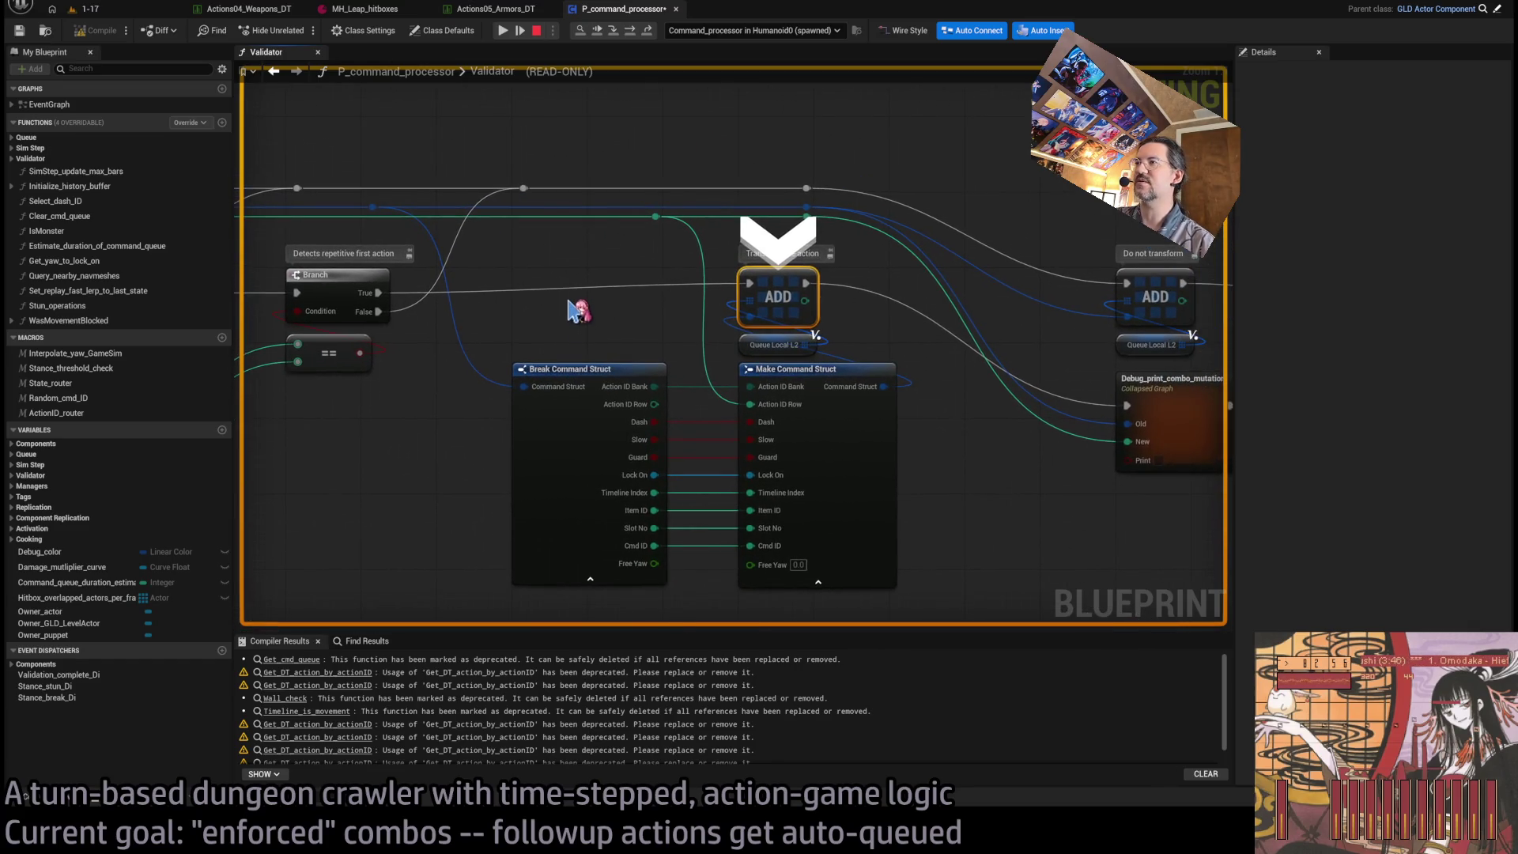
scroll(741, 328, down, 4)
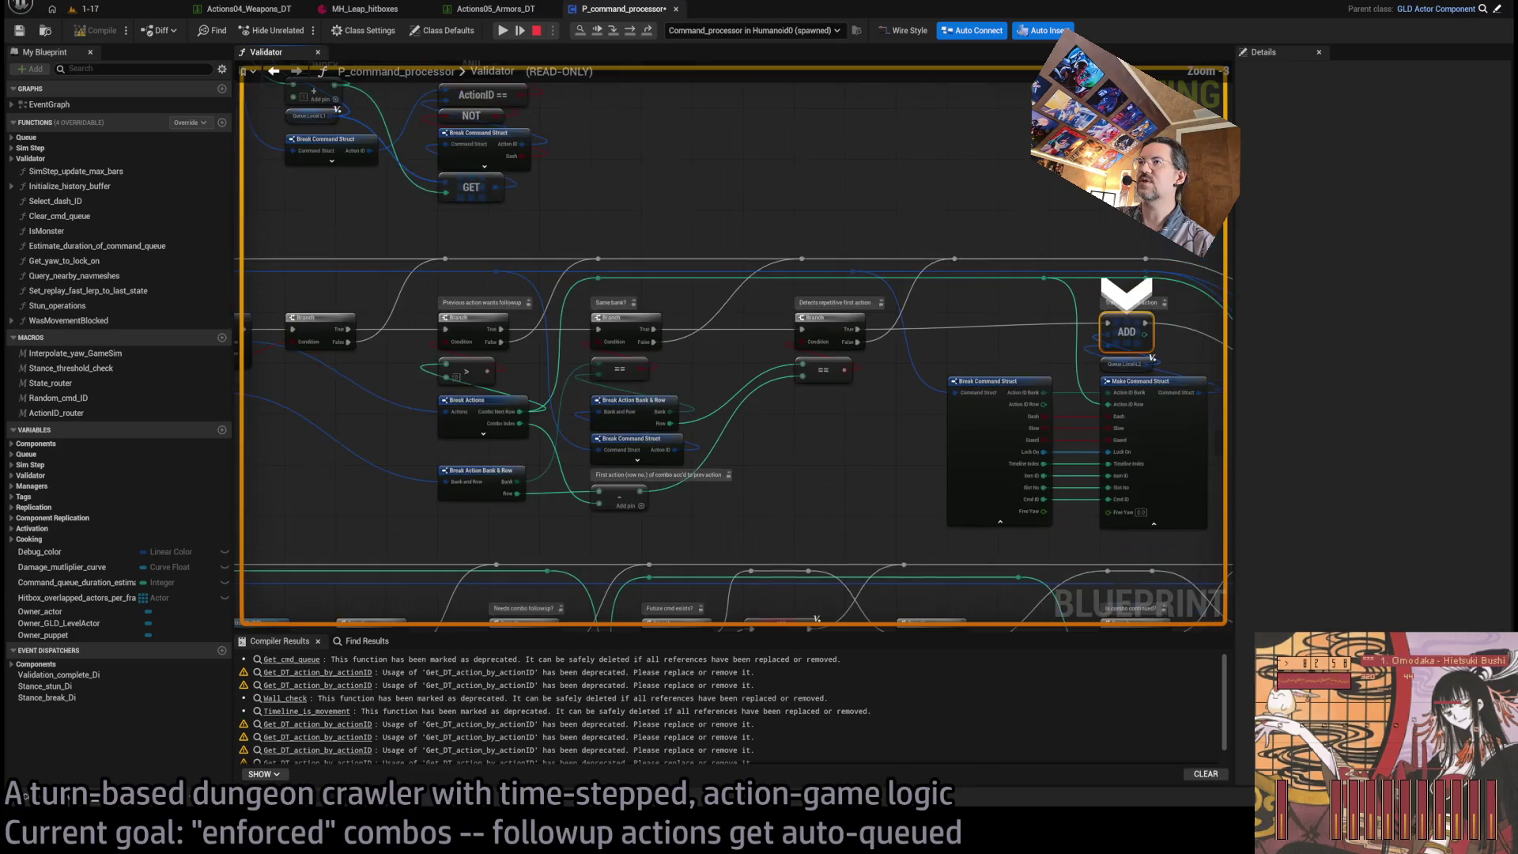
scroll(741, 328, up, 3)
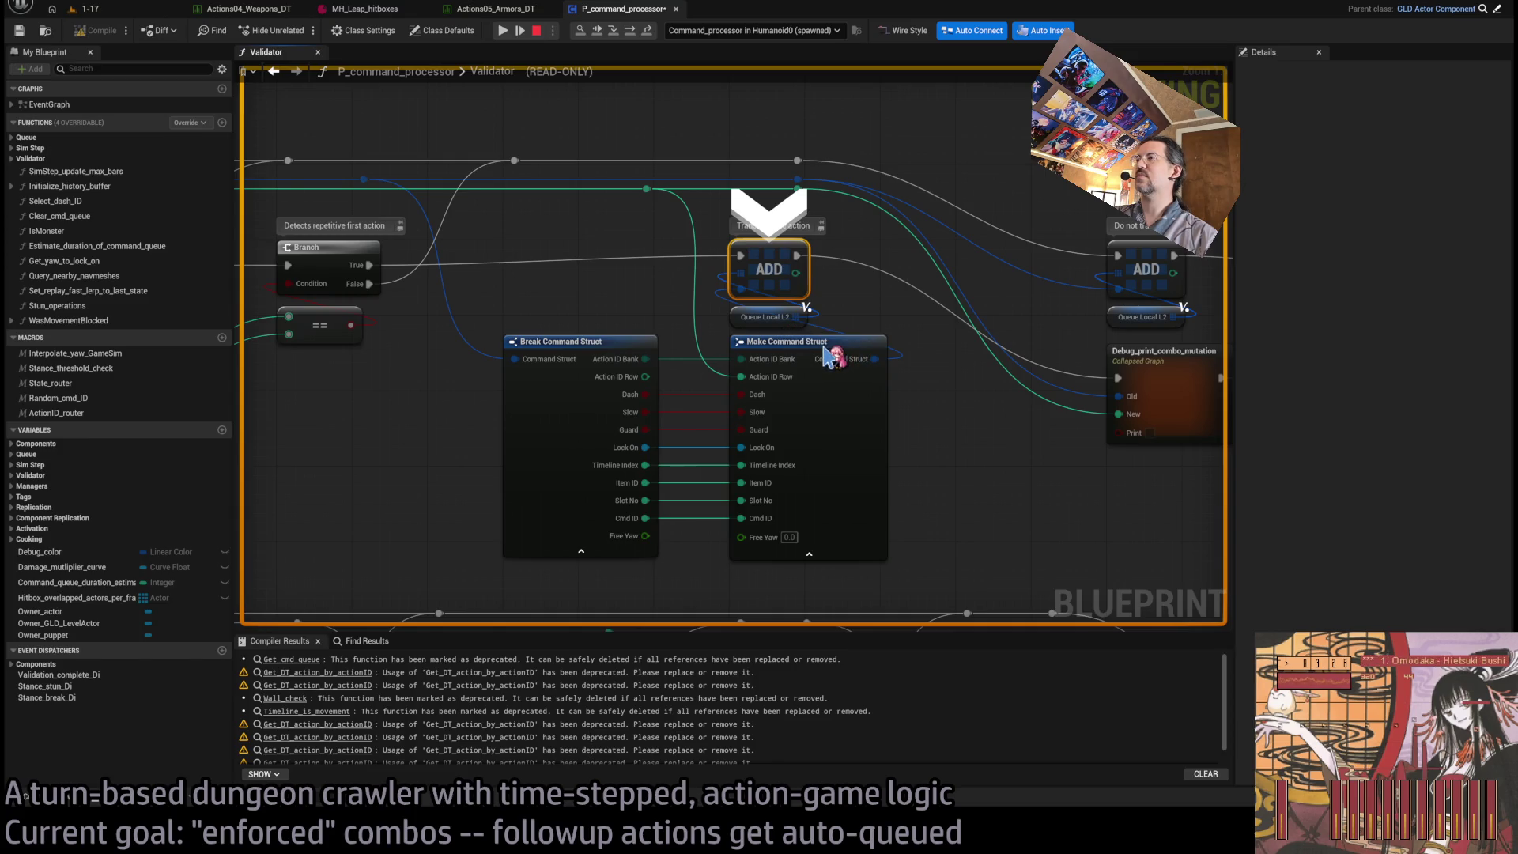
drag(603, 272, 532, 316)
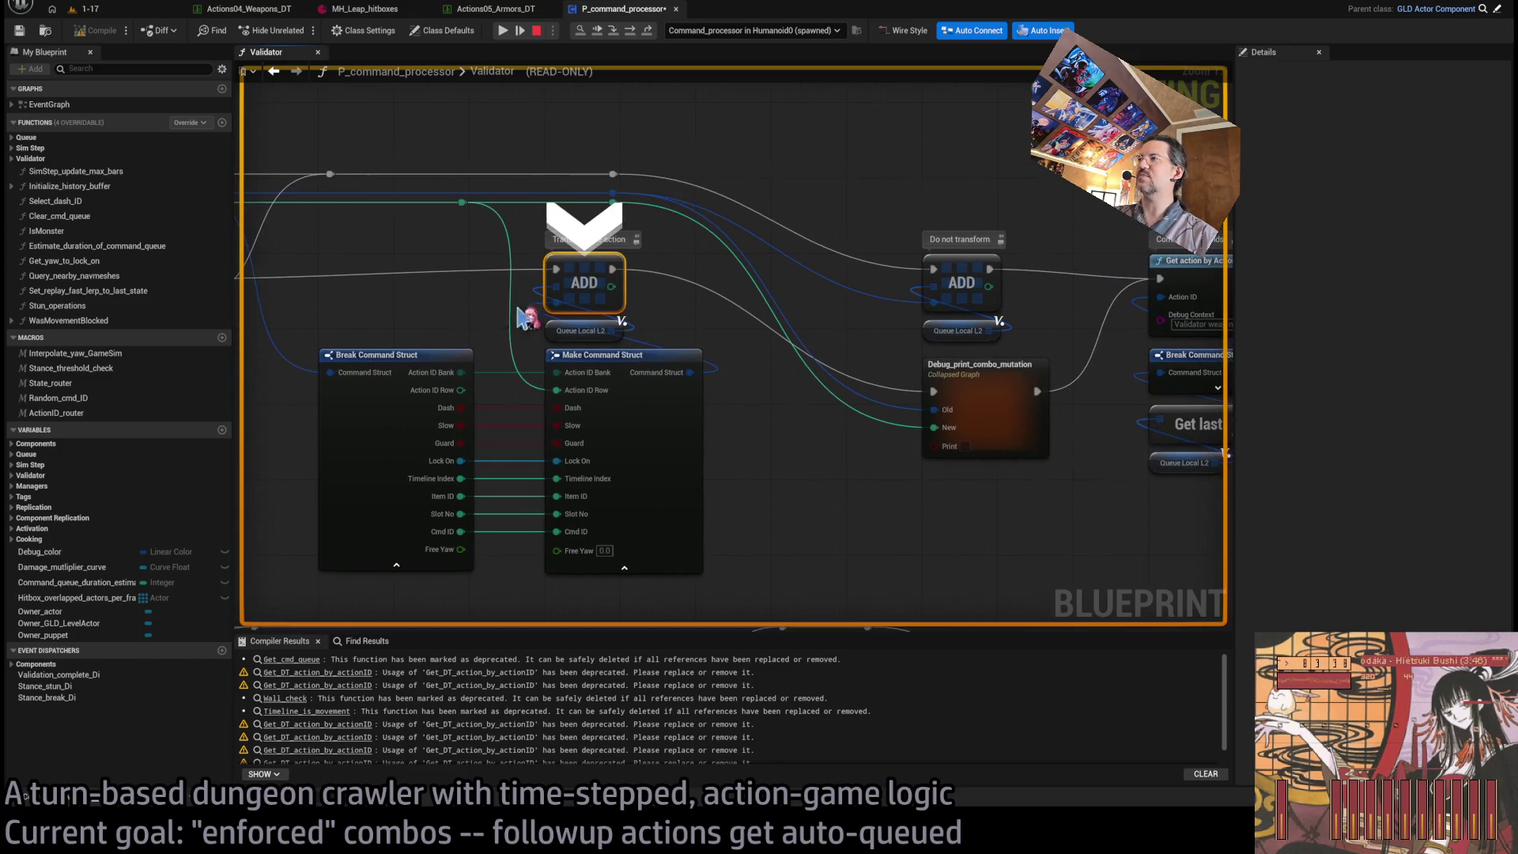
scroll(806, 407, down, 2)
drag(807, 406, 663, 445)
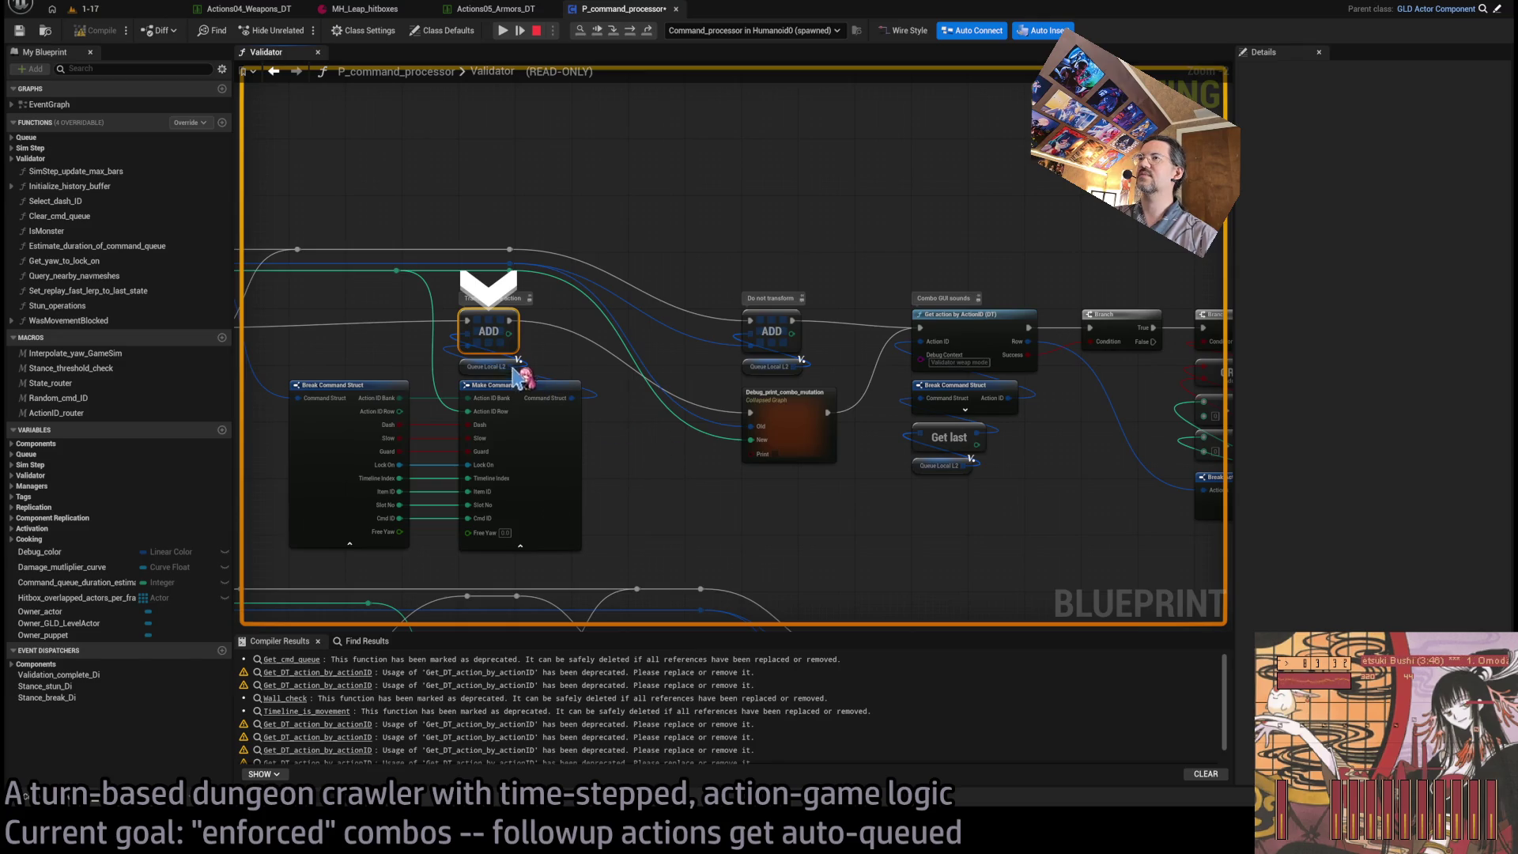
- Step through the combo mutation print and combo GUI sounds checks to SET Validator Combo Index
click(614, 32)
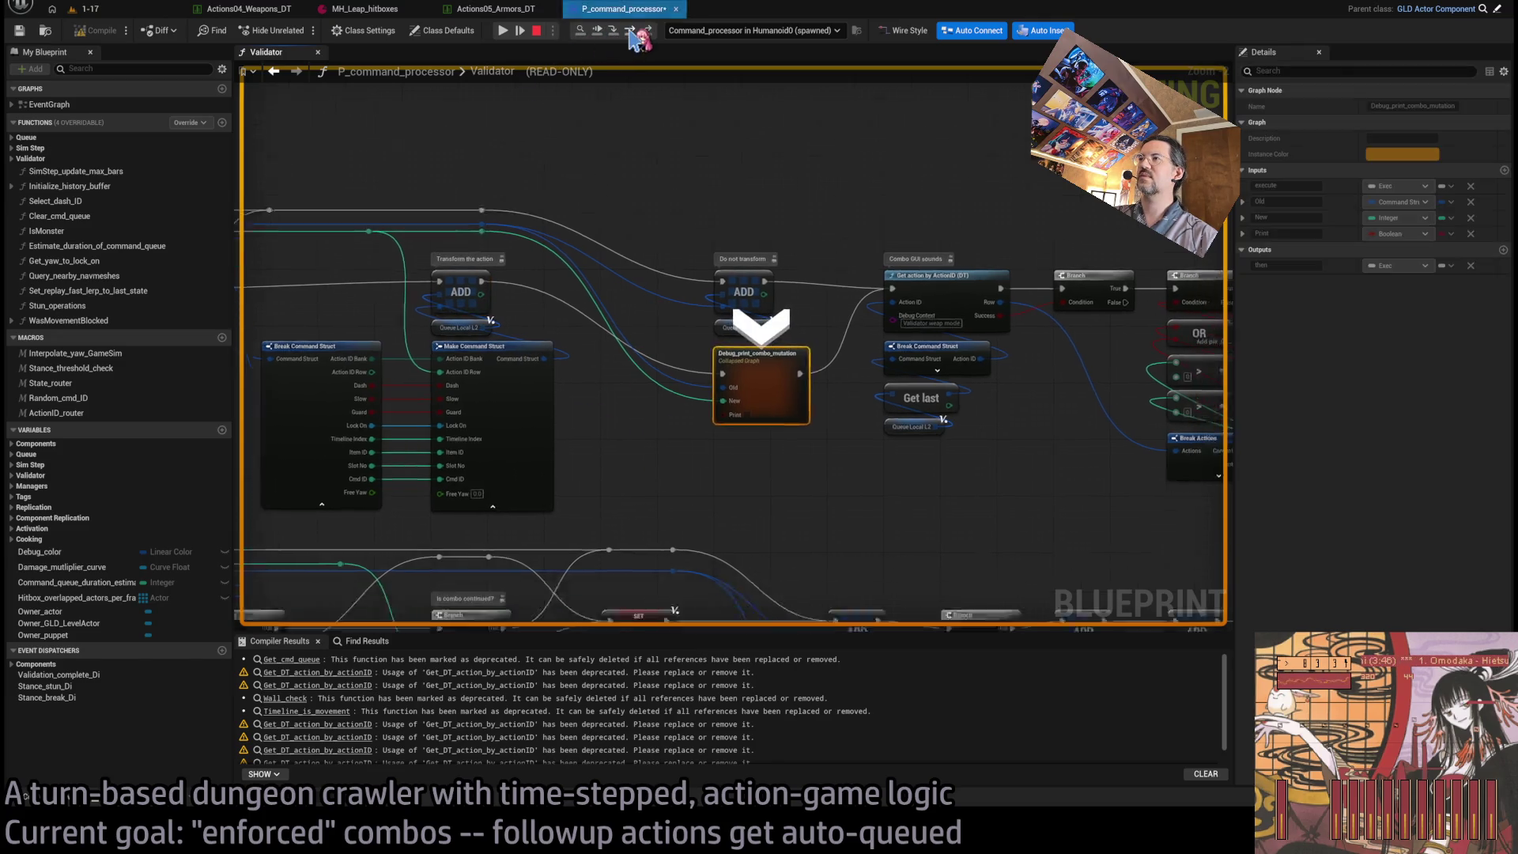
click(630, 32)
click(631, 33)
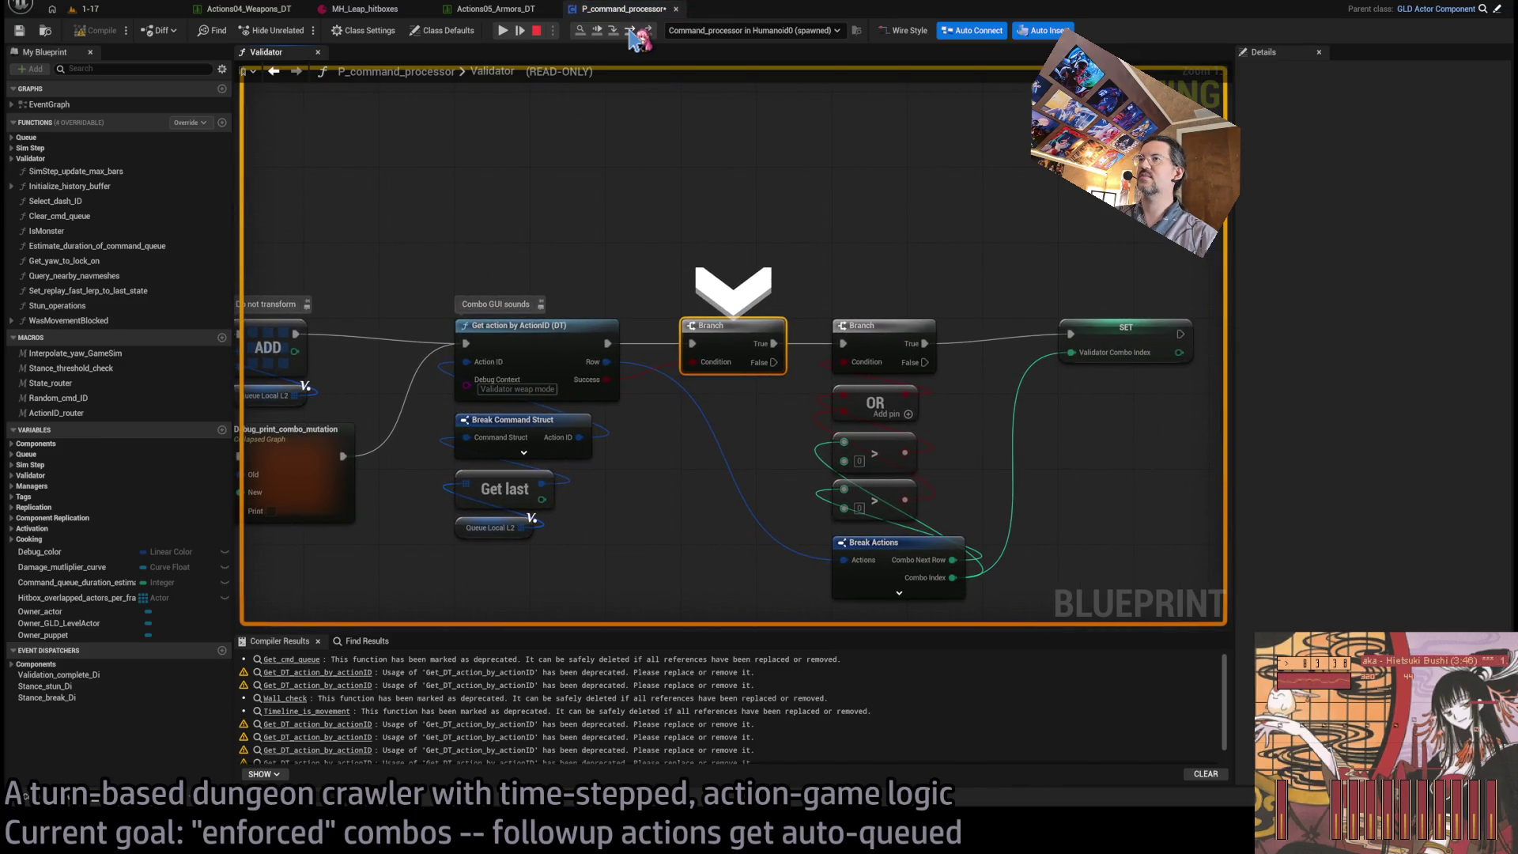
click(631, 33)
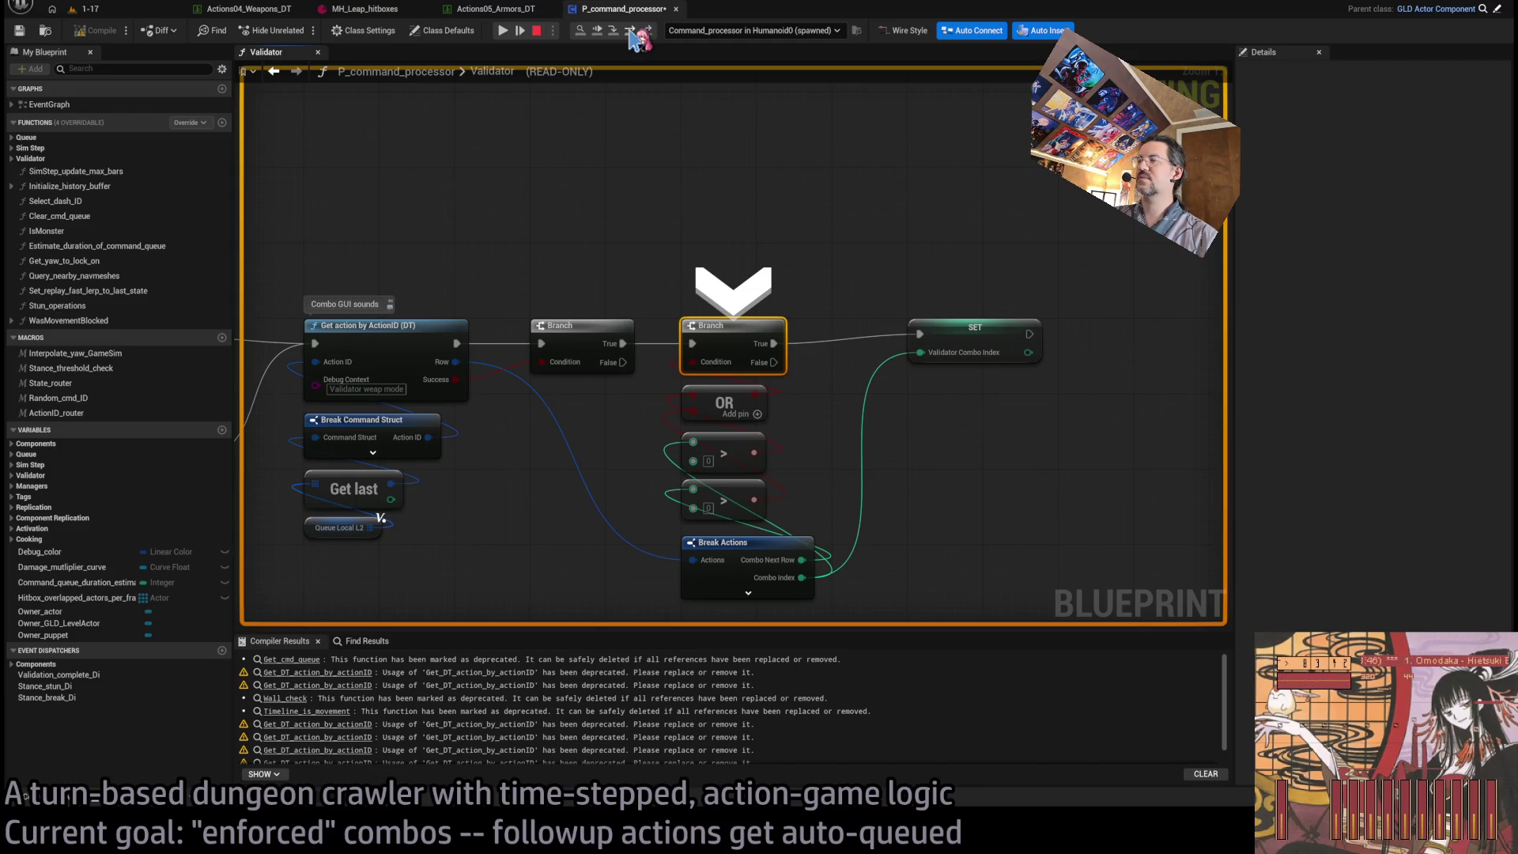
click(631, 33)
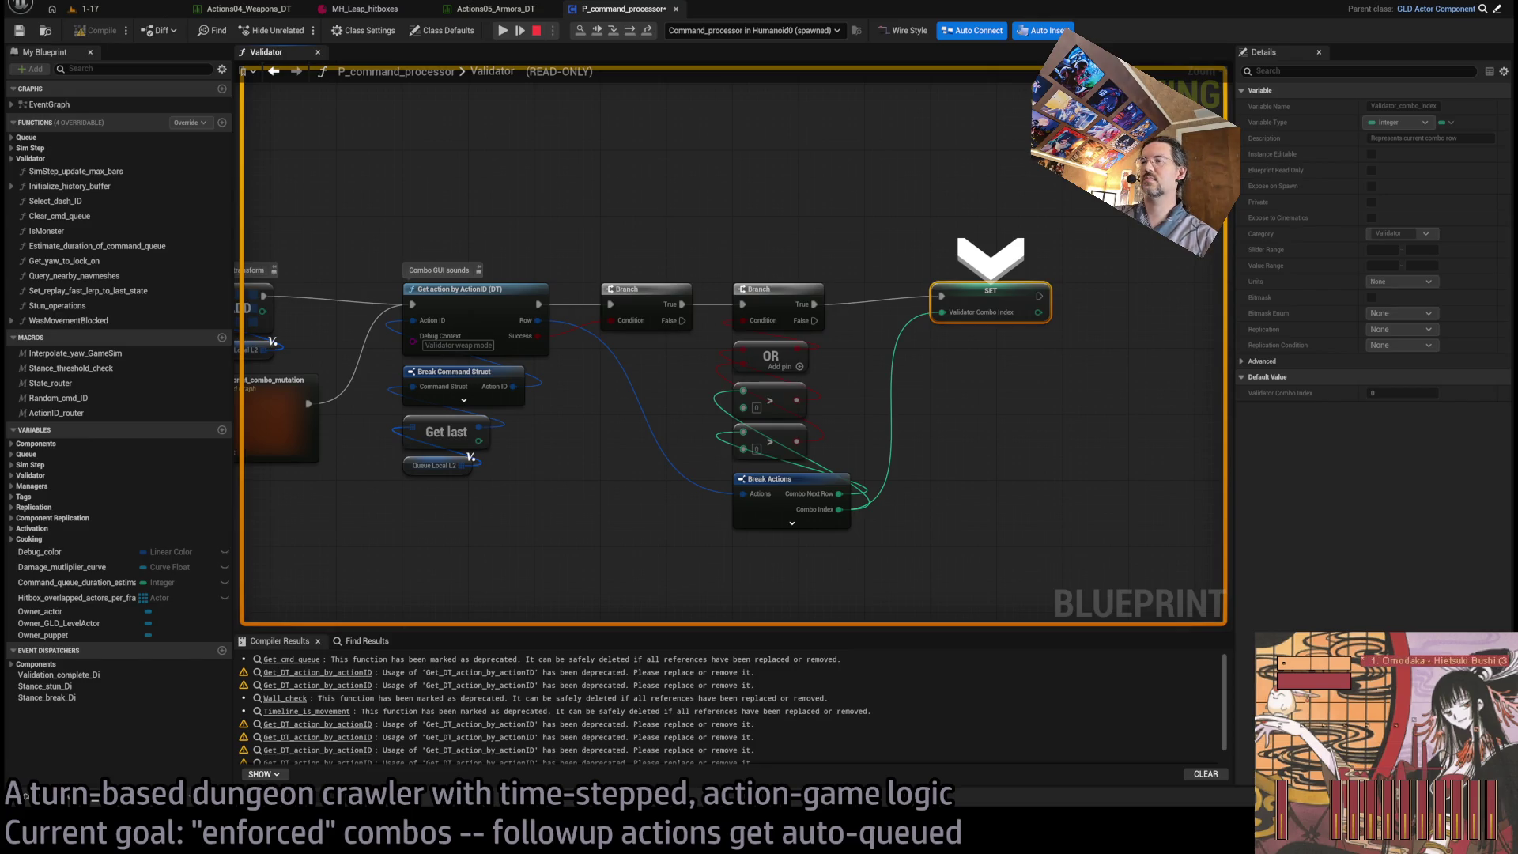
mouse_move(917, 372)
mouse_down()
mouse_move(885, 400)
mouse_move(757, 419)
mouse_move(791, 387)
mouse_up()
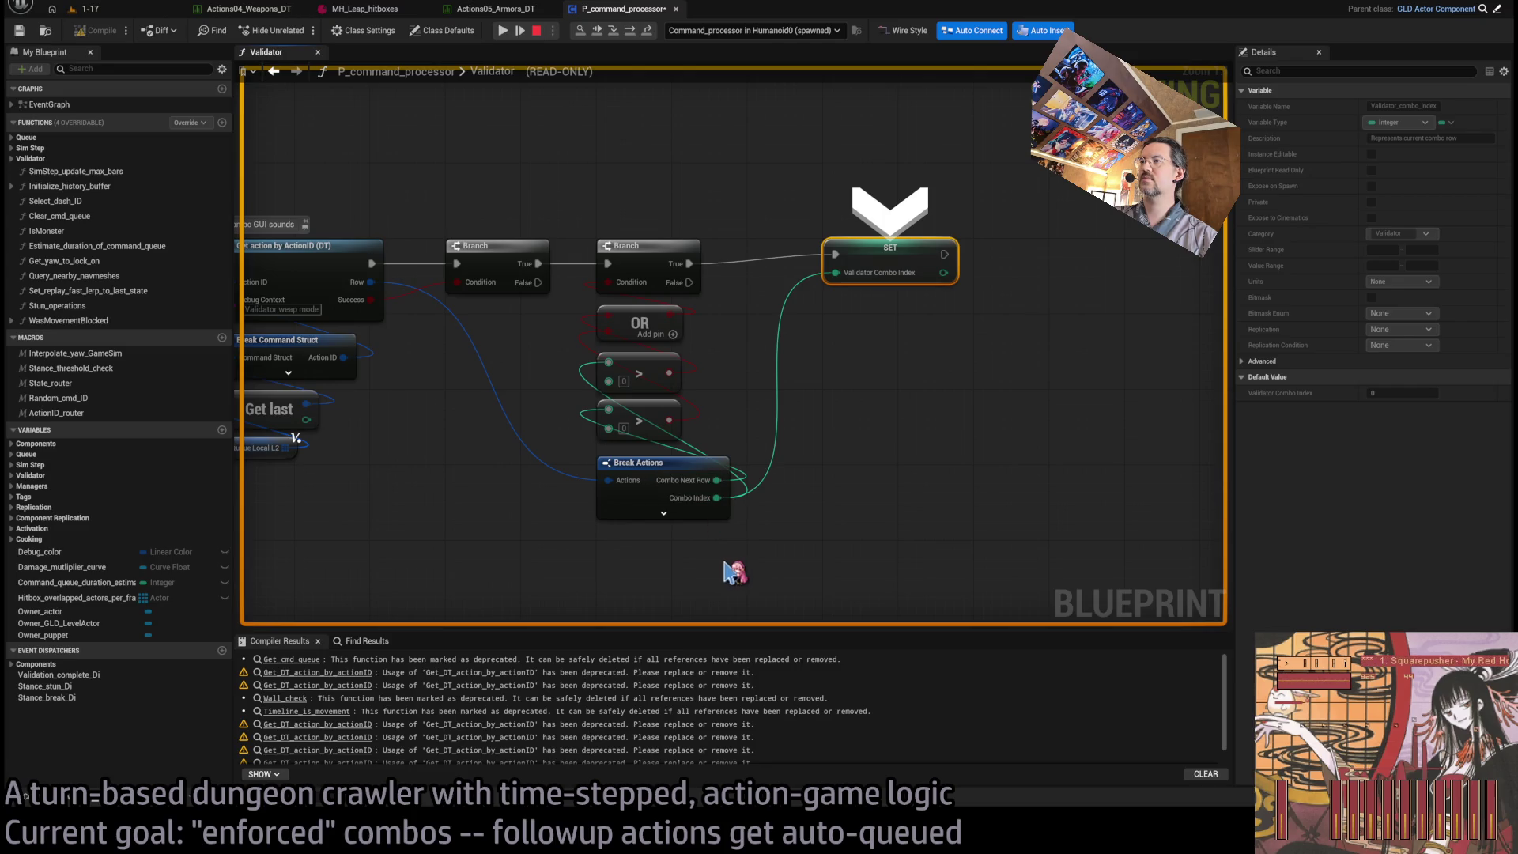
drag(722, 509, 846, 554)
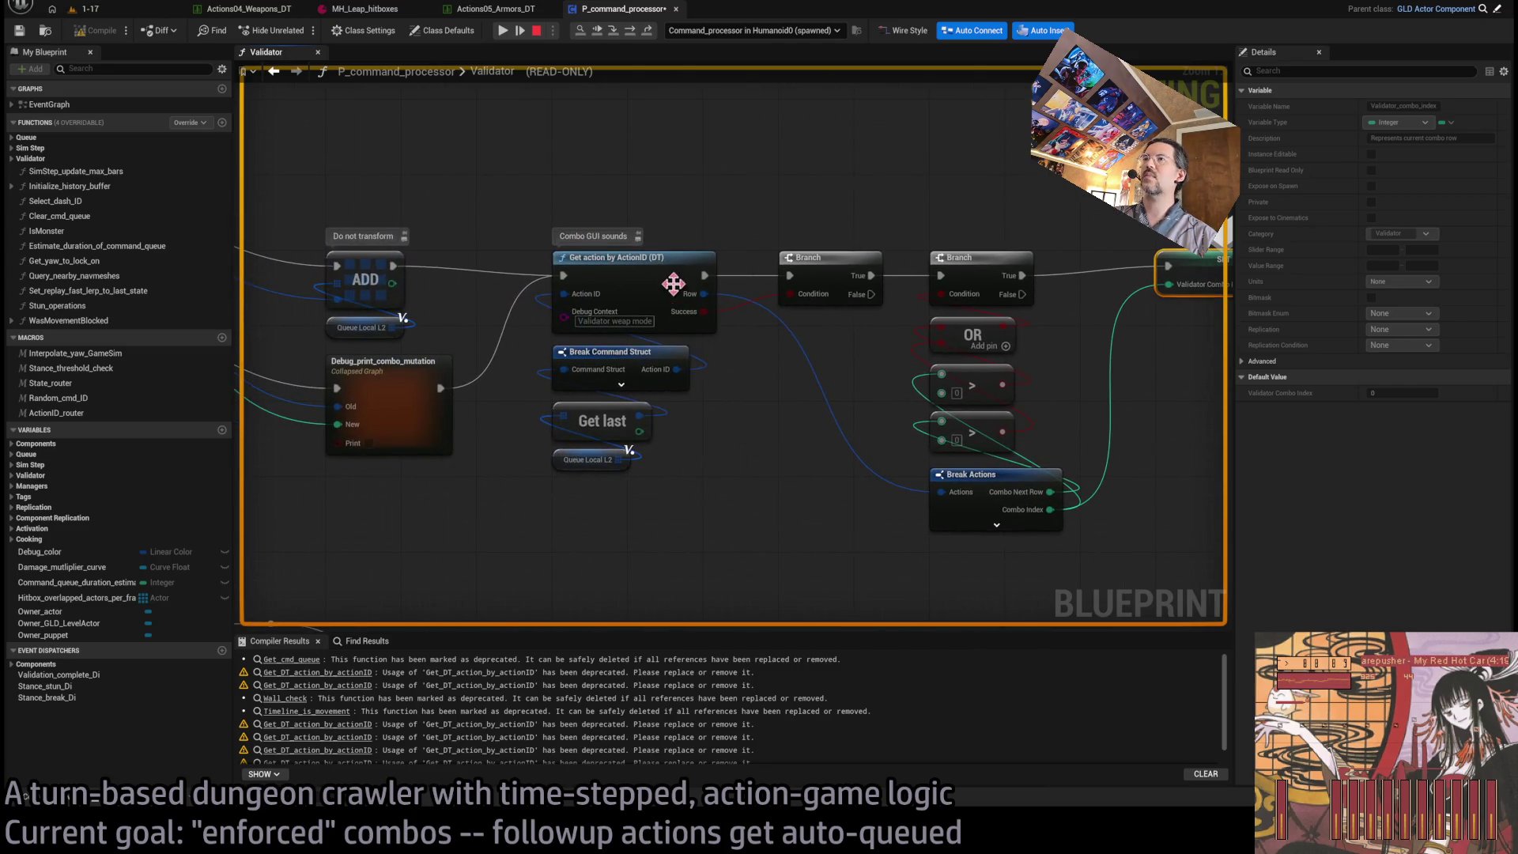
drag(673, 283, 707, 286)
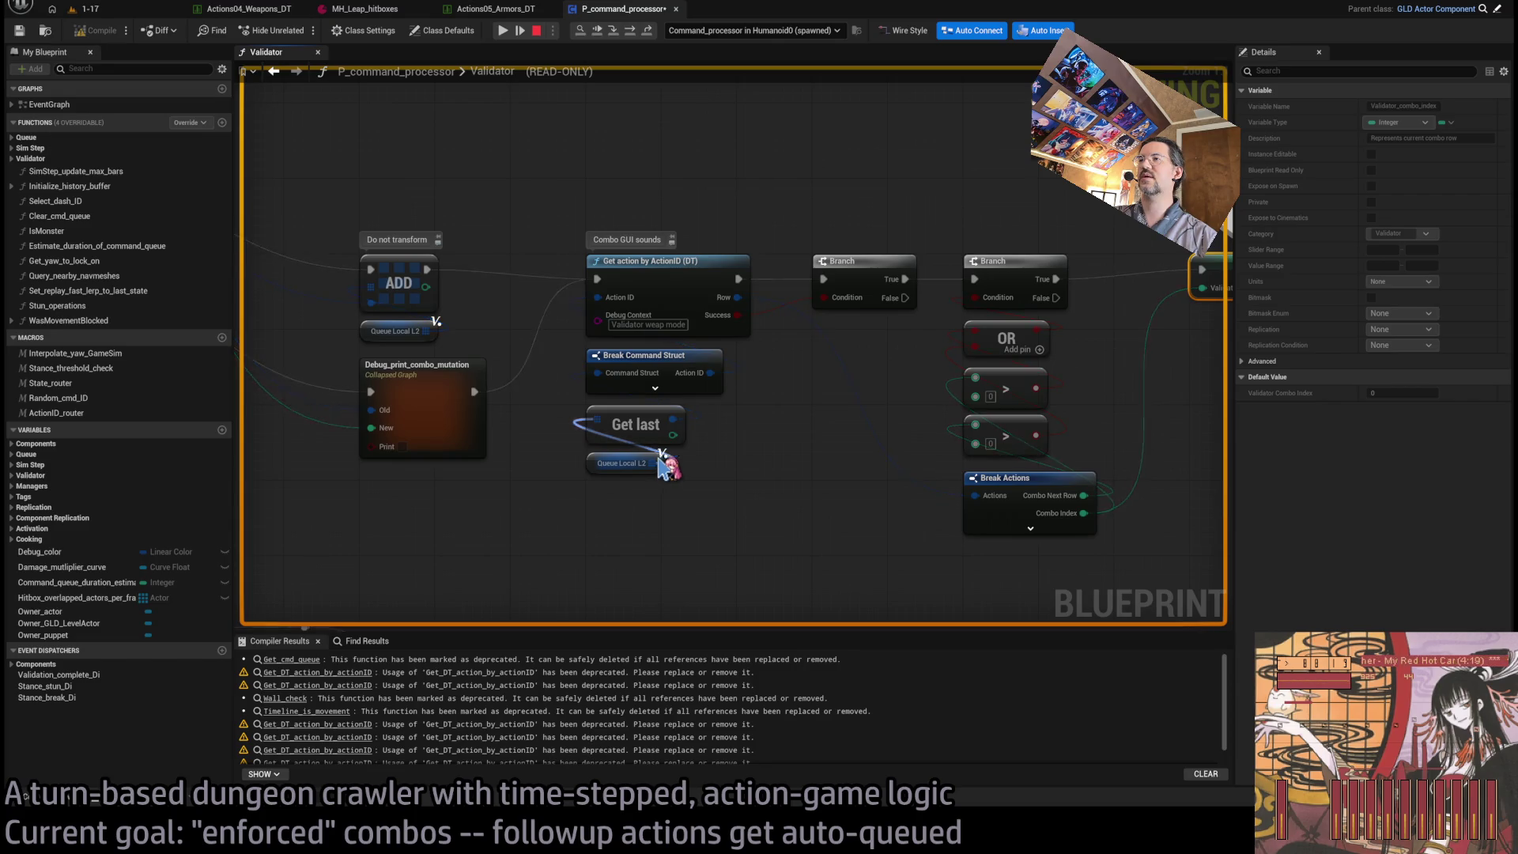
drag(745, 437, 860, 442)
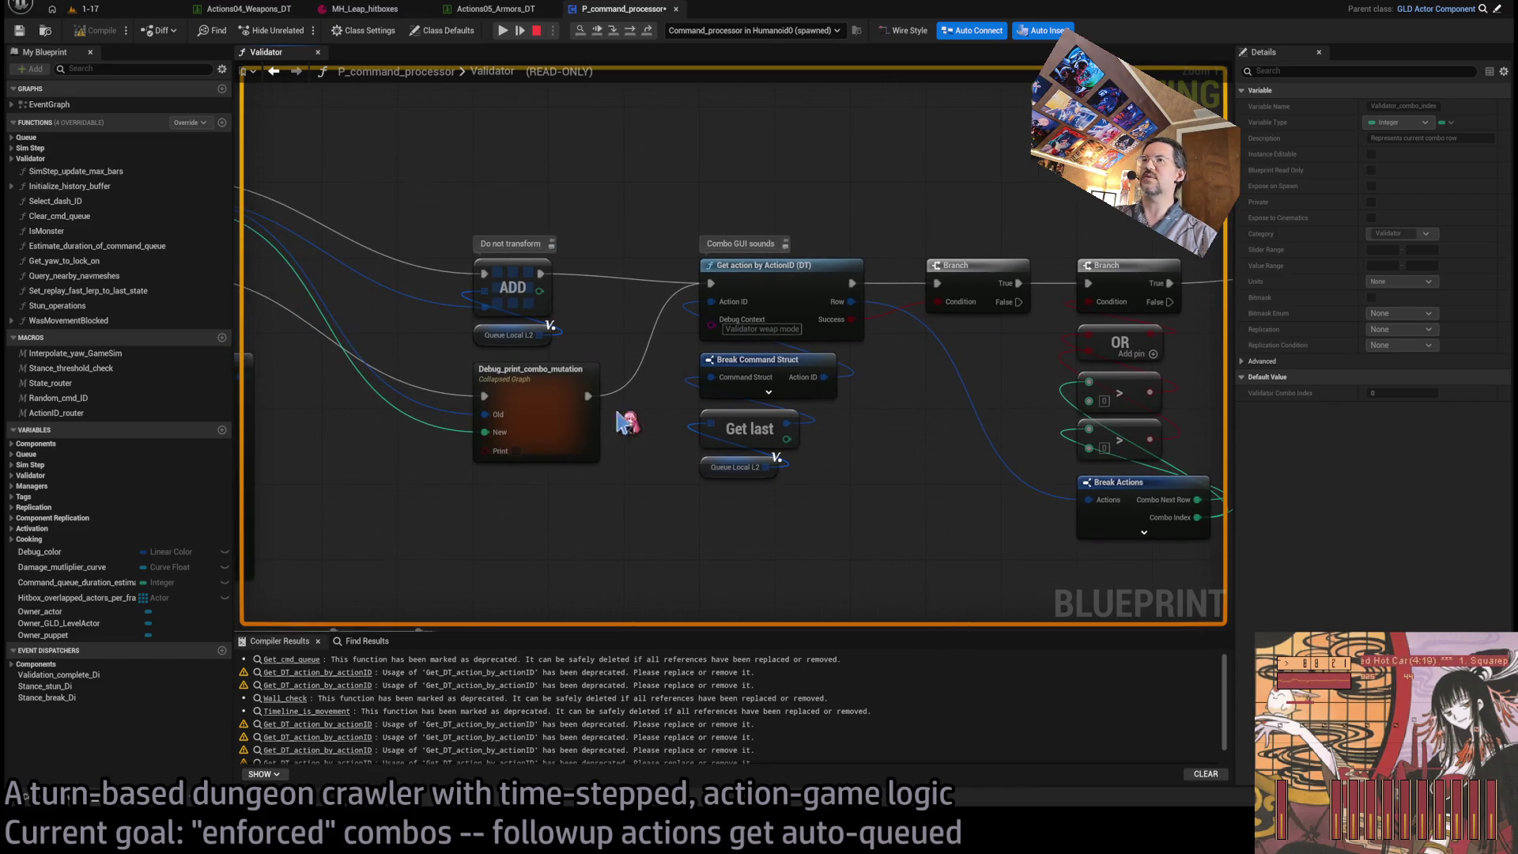
drag(574, 384, 791, 484)
drag(694, 356, 634, 525)
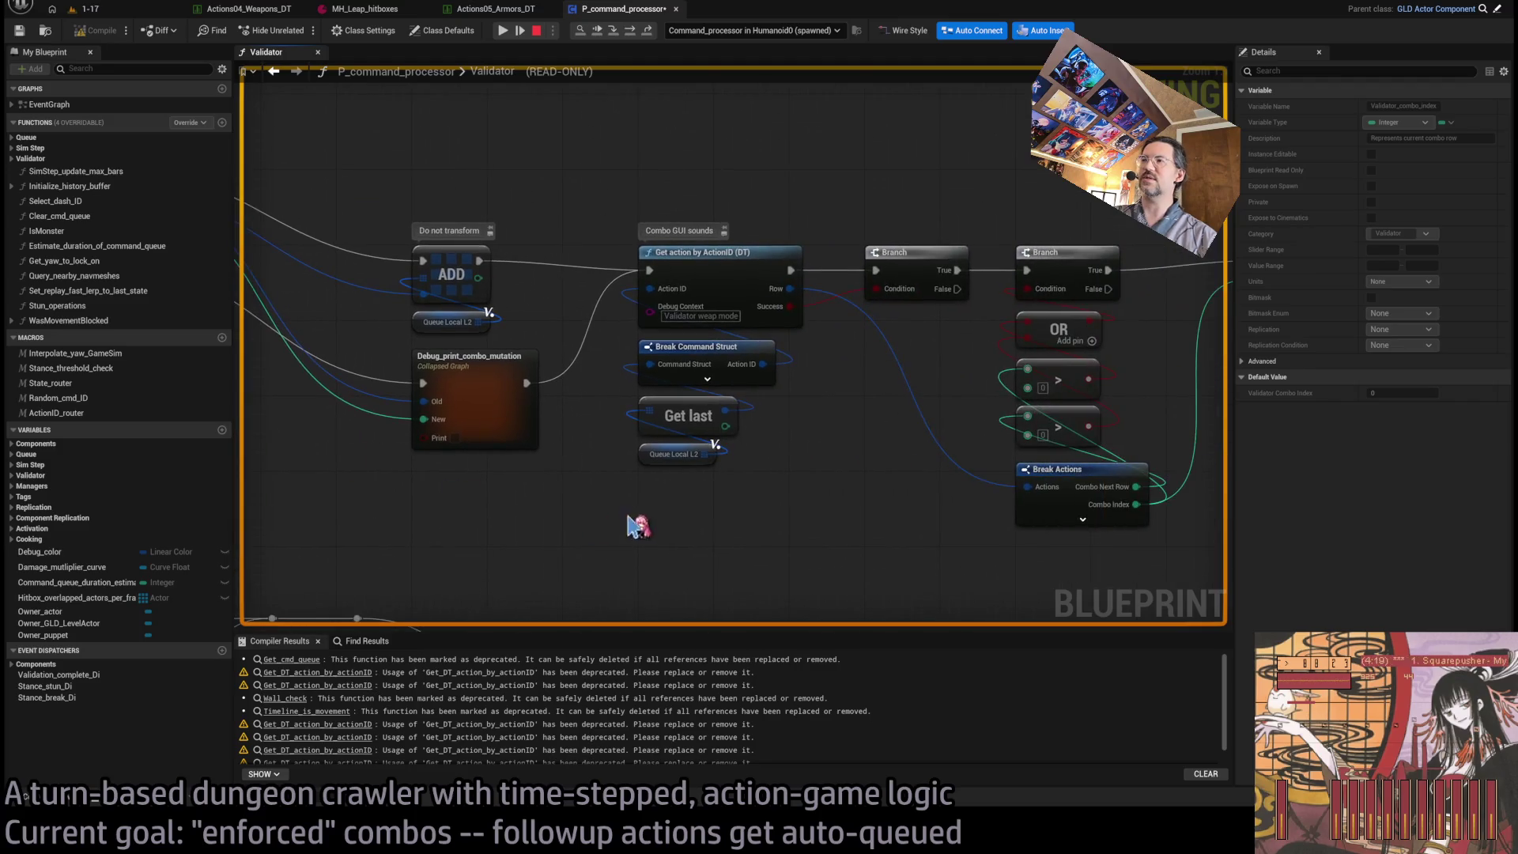
drag(823, 504, 618, 343)
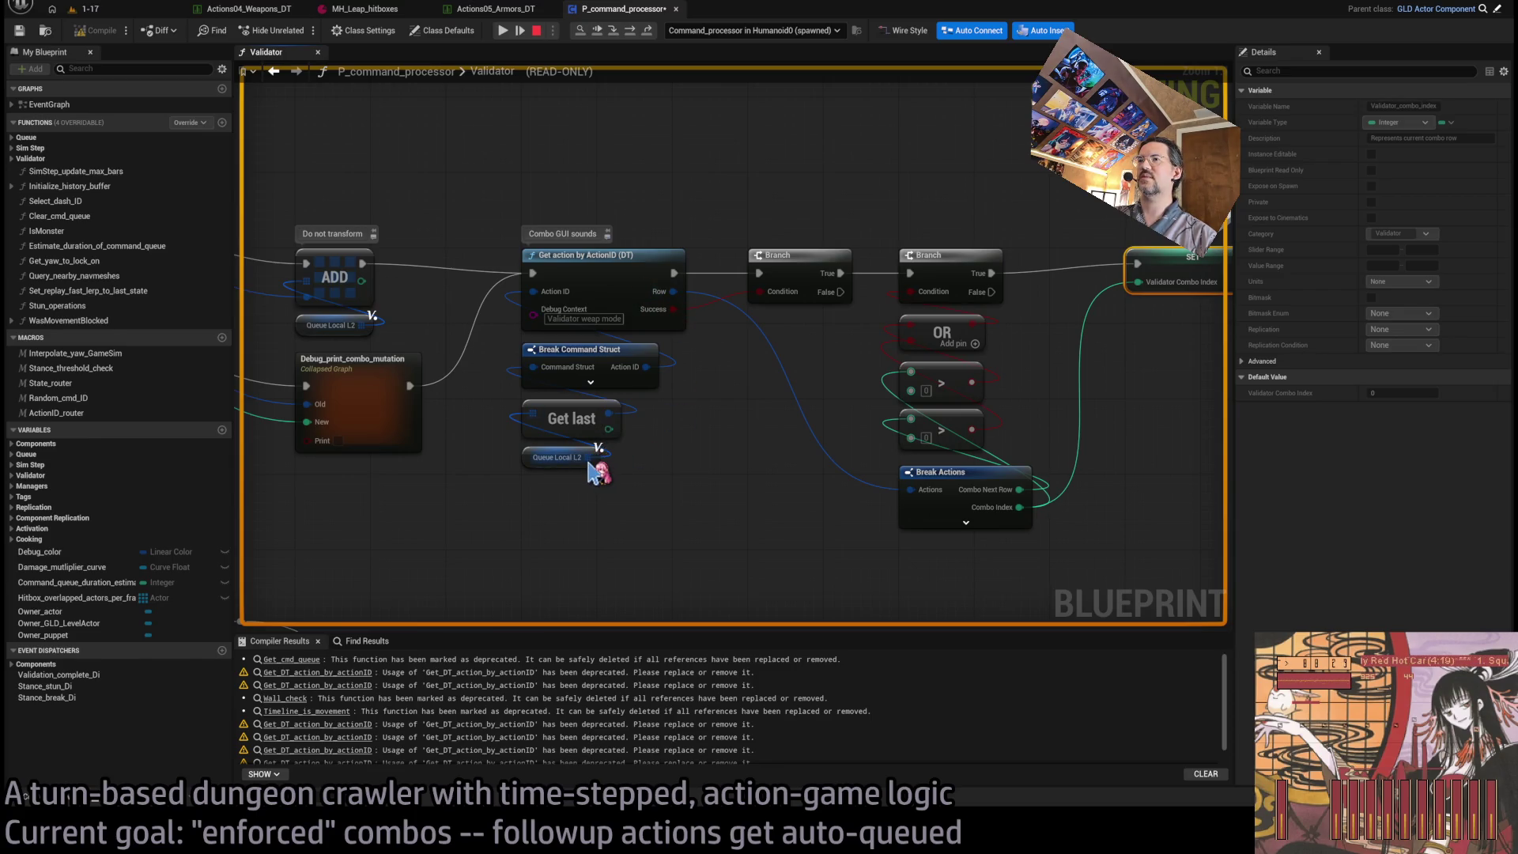
drag(804, 475, 621, 473)
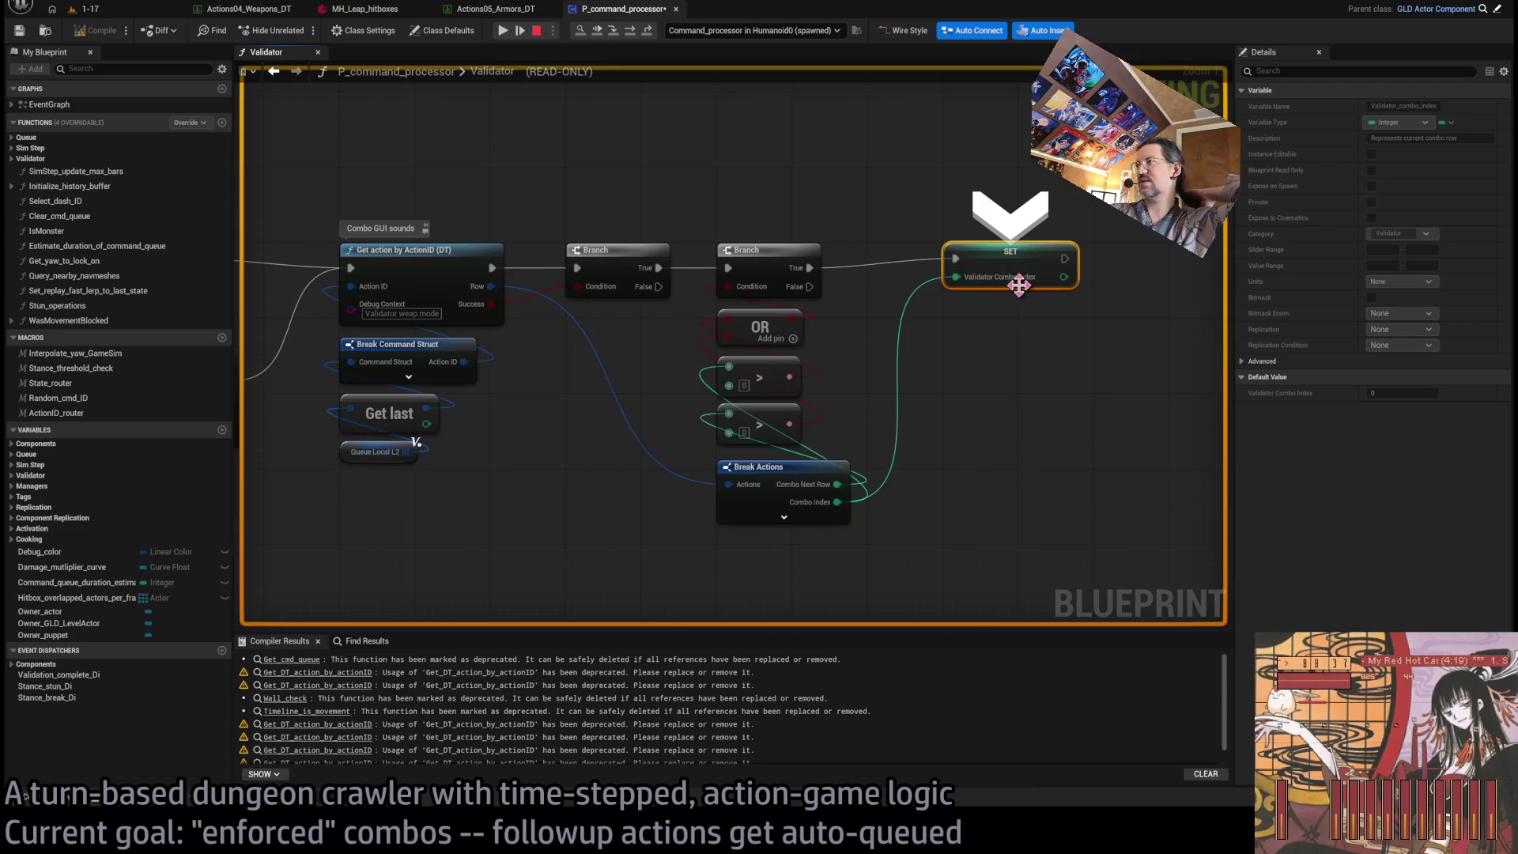
scroll(962, 428, down, 3)
drag(779, 438, 1217, 399)
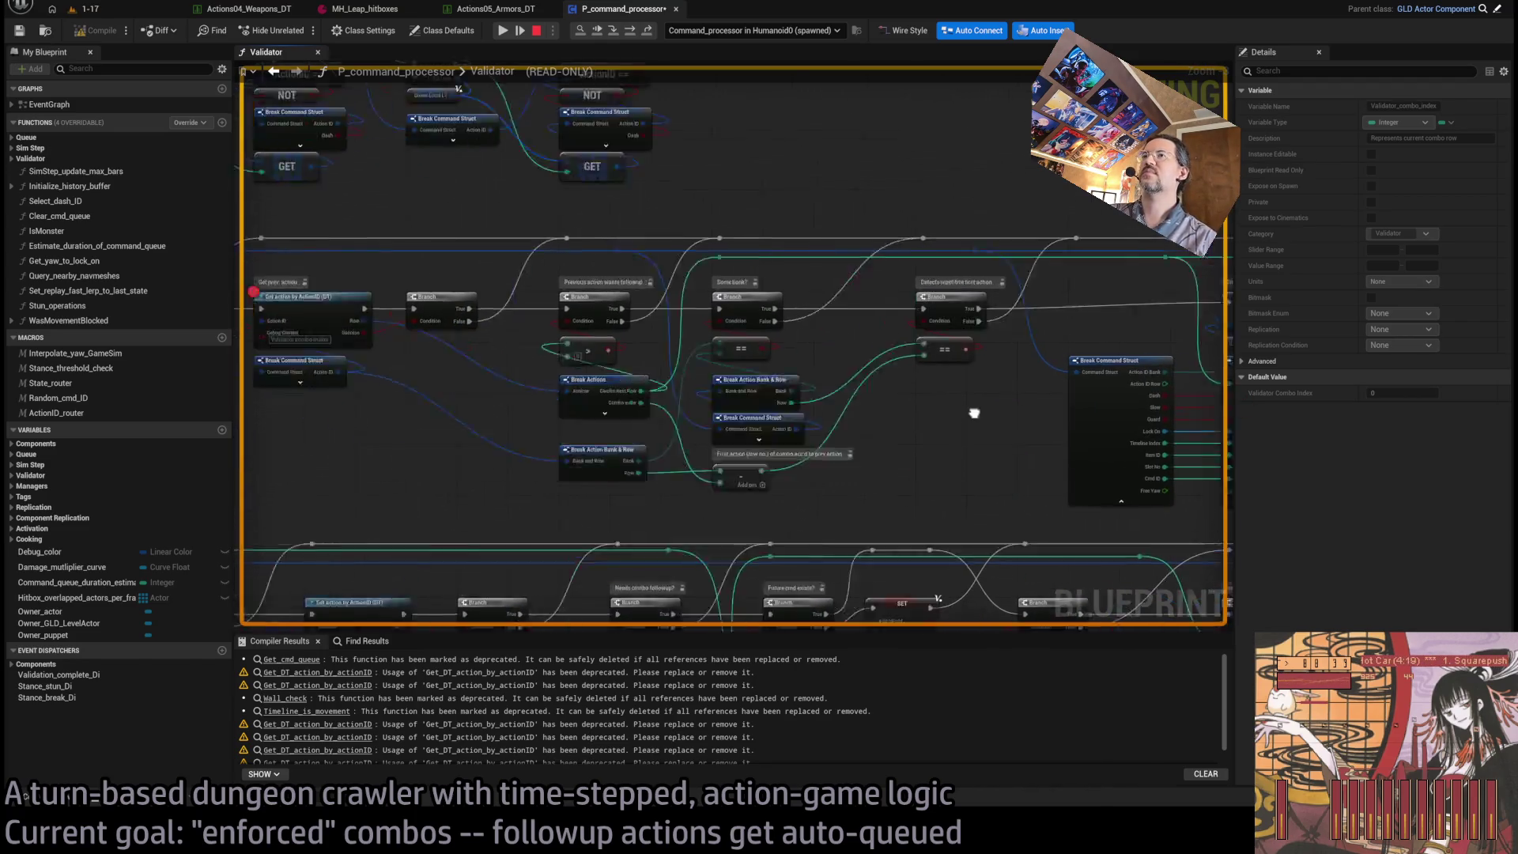
drag(622, 399, 1122, 433)
mouse_move(765, 466)
mouse_down()
mouse_move(1106, 441)
mouse_move(877, 433)
mouse_up()
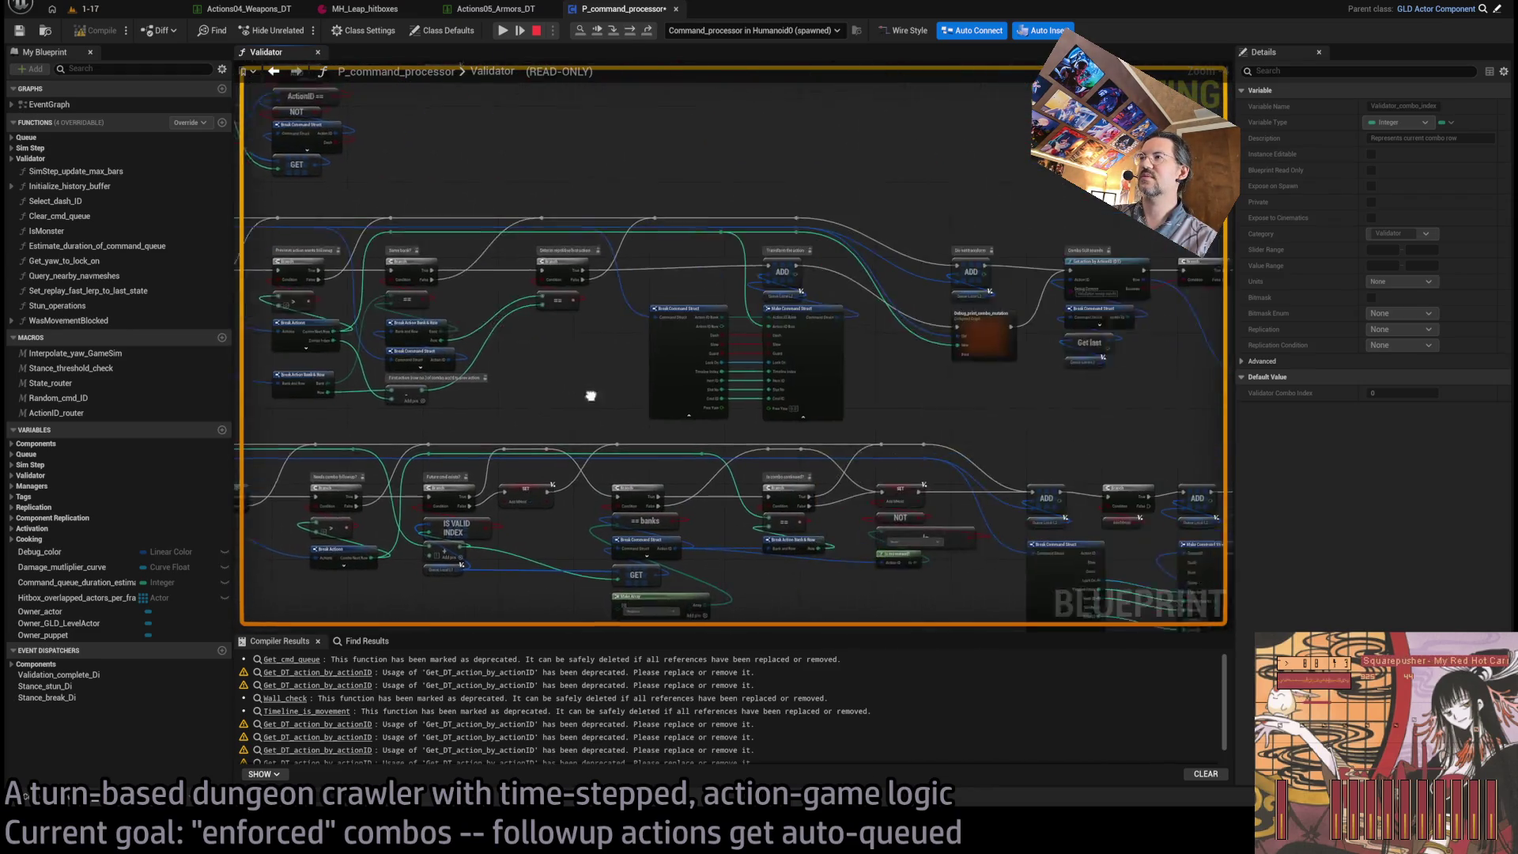
drag(918, 319, 773, 314)
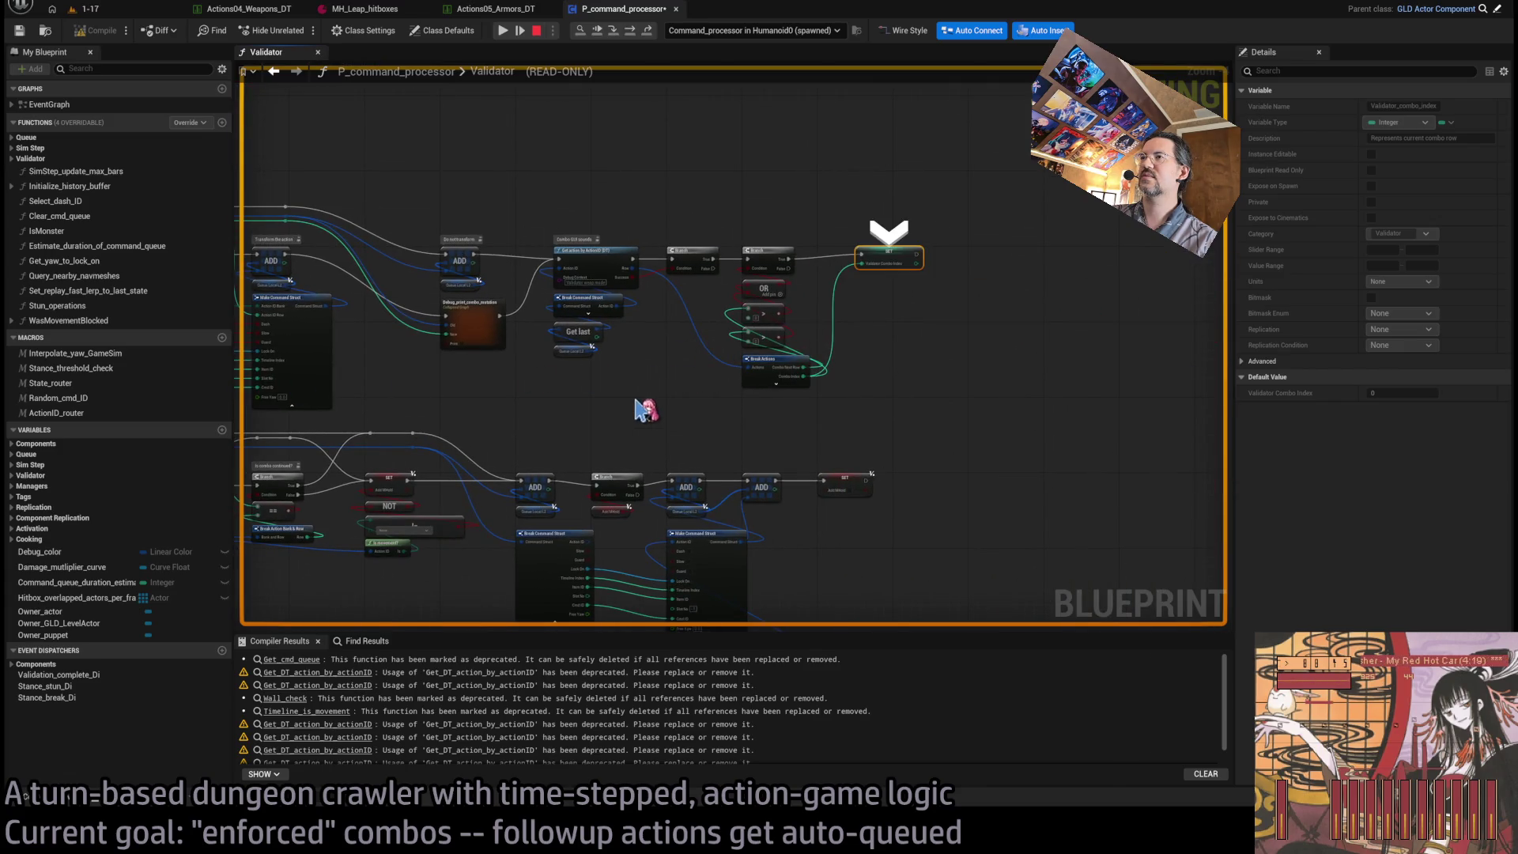
drag(644, 407, 875, 386)
drag(542, 385, 746, 400)
scroll(746, 400, up, 3)
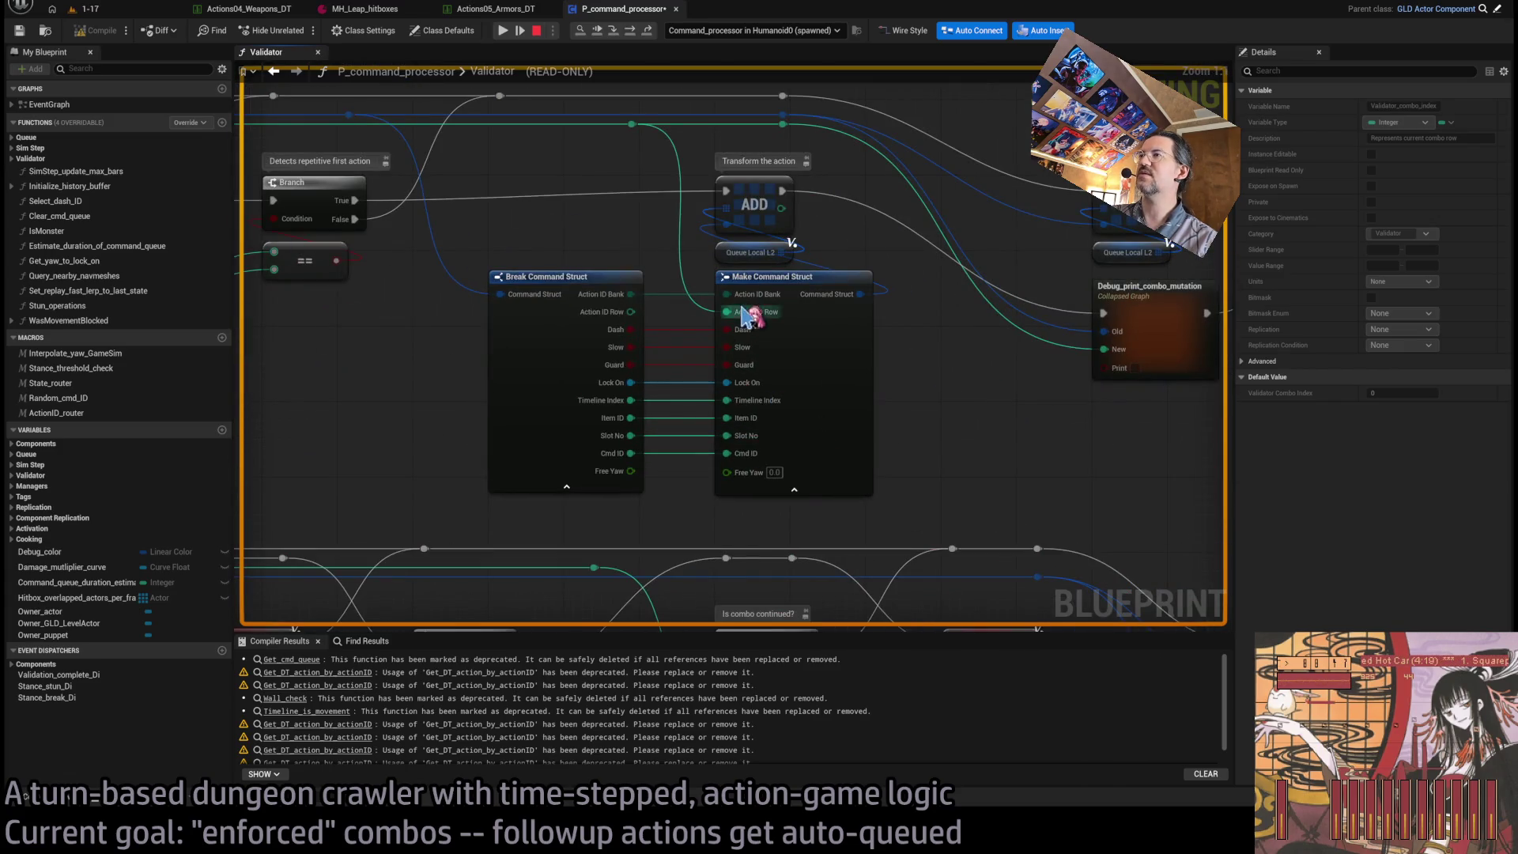
key(F10)
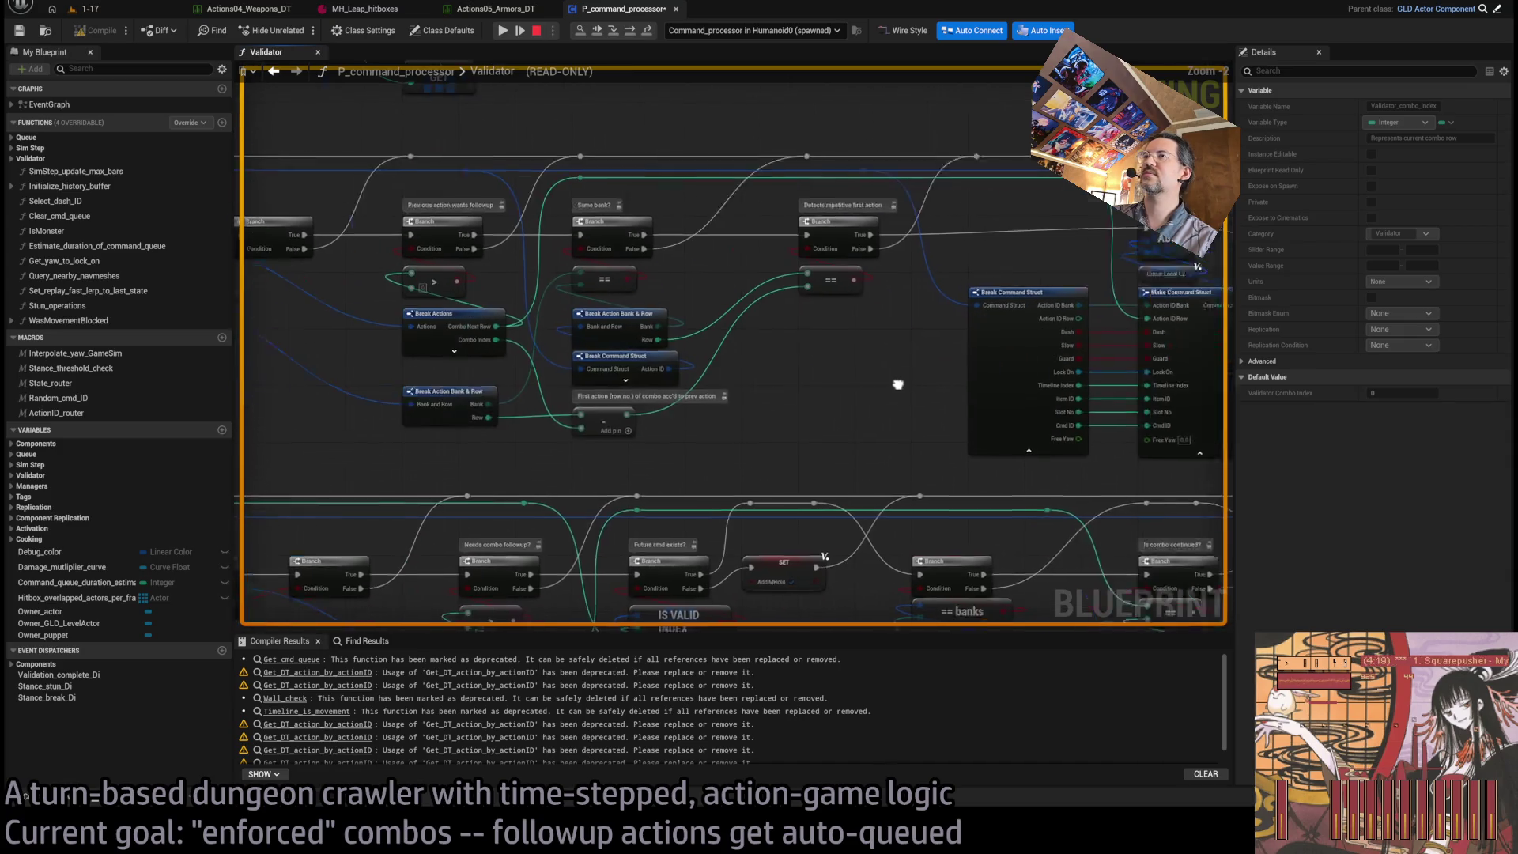
key(F10)
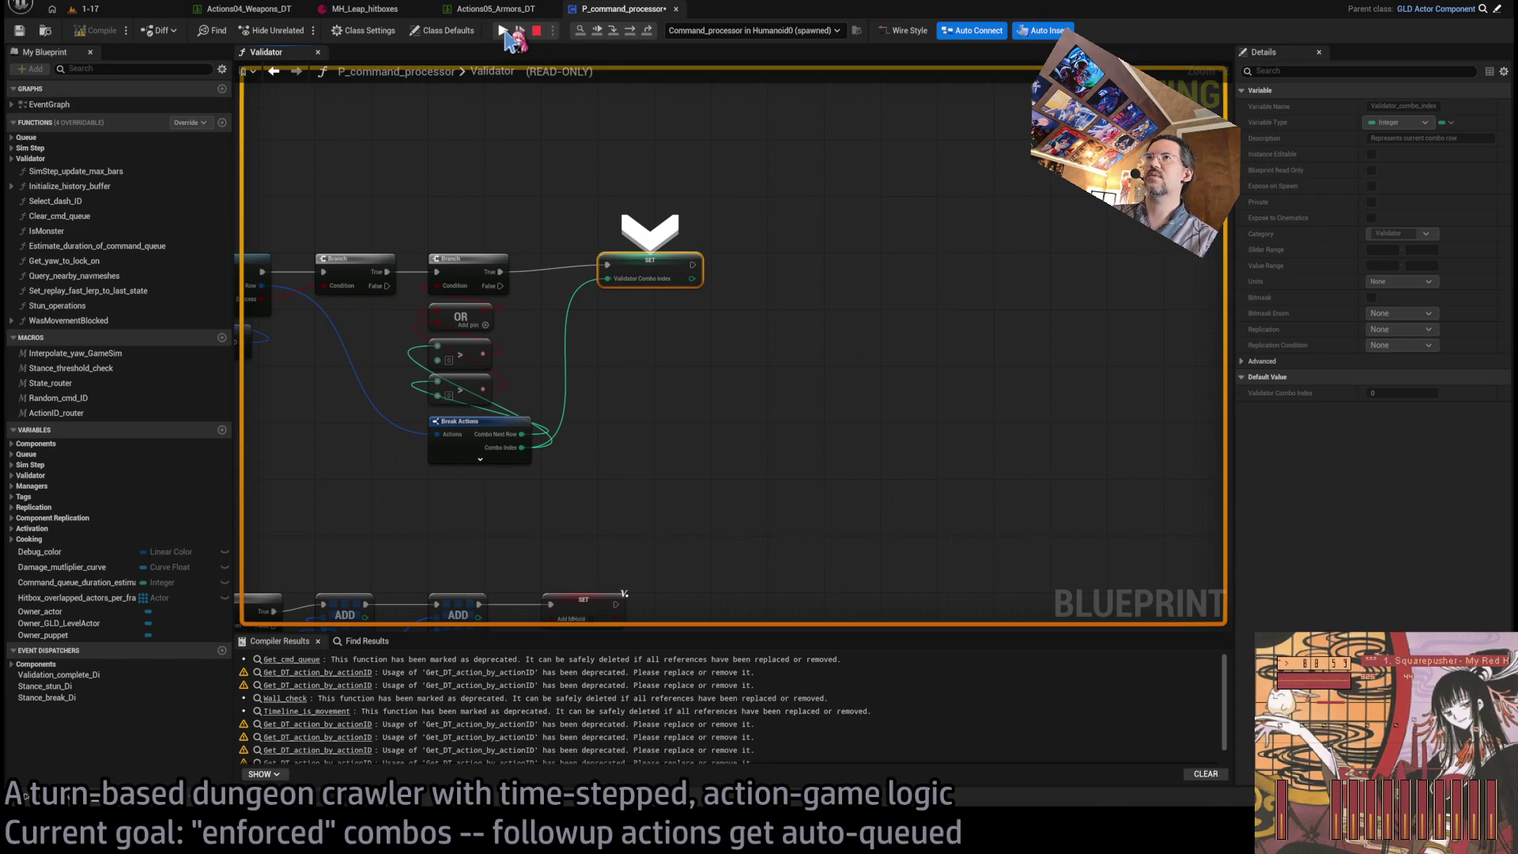
- Resume the game, queue LeapMain again, and cycle the editor tabs back to the 1-17 level
click(503, 32)
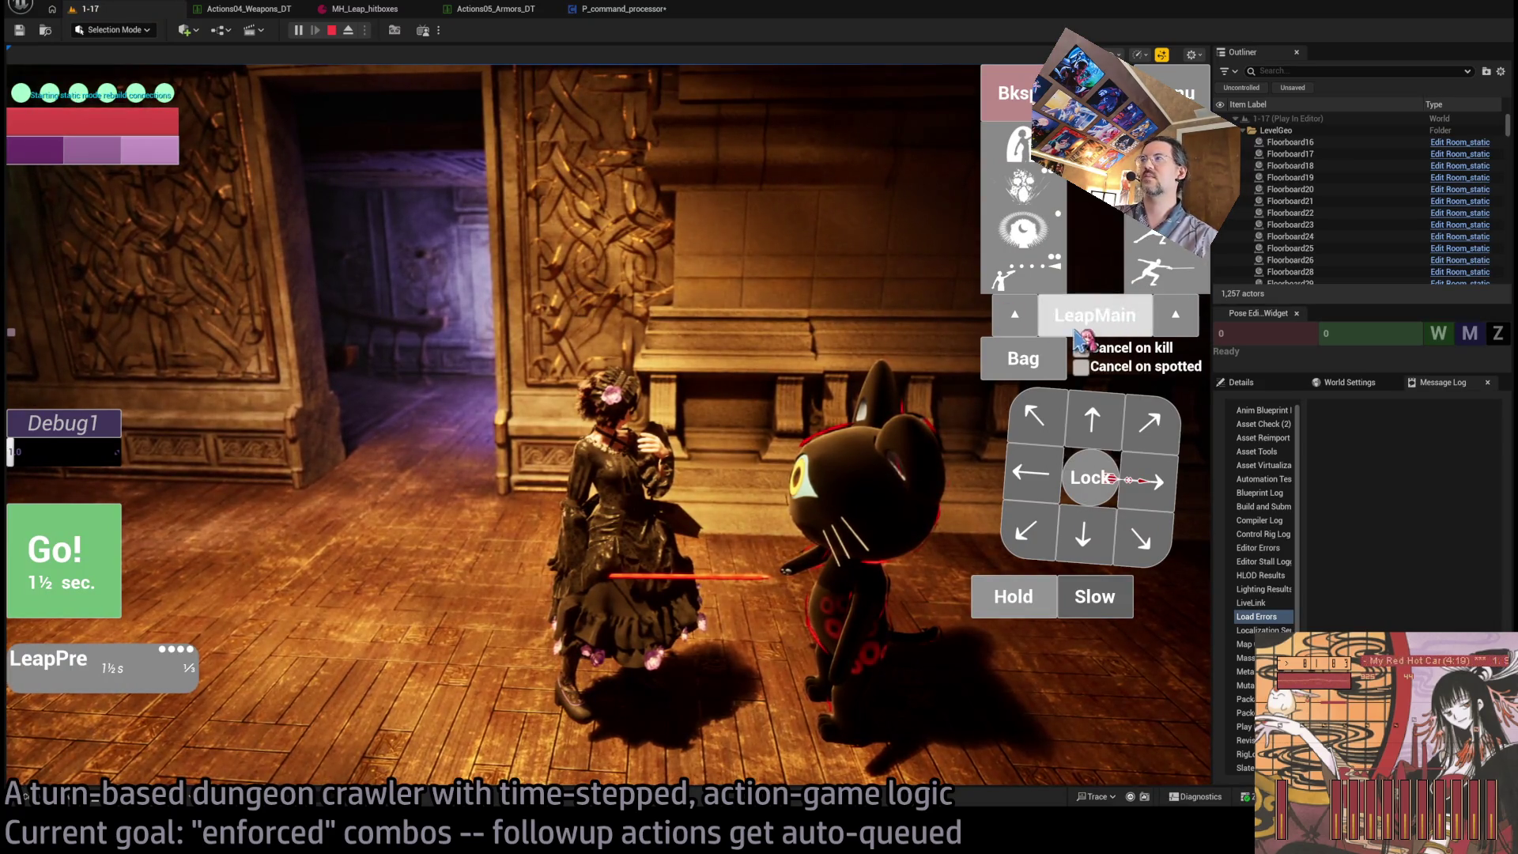
click(1079, 334)
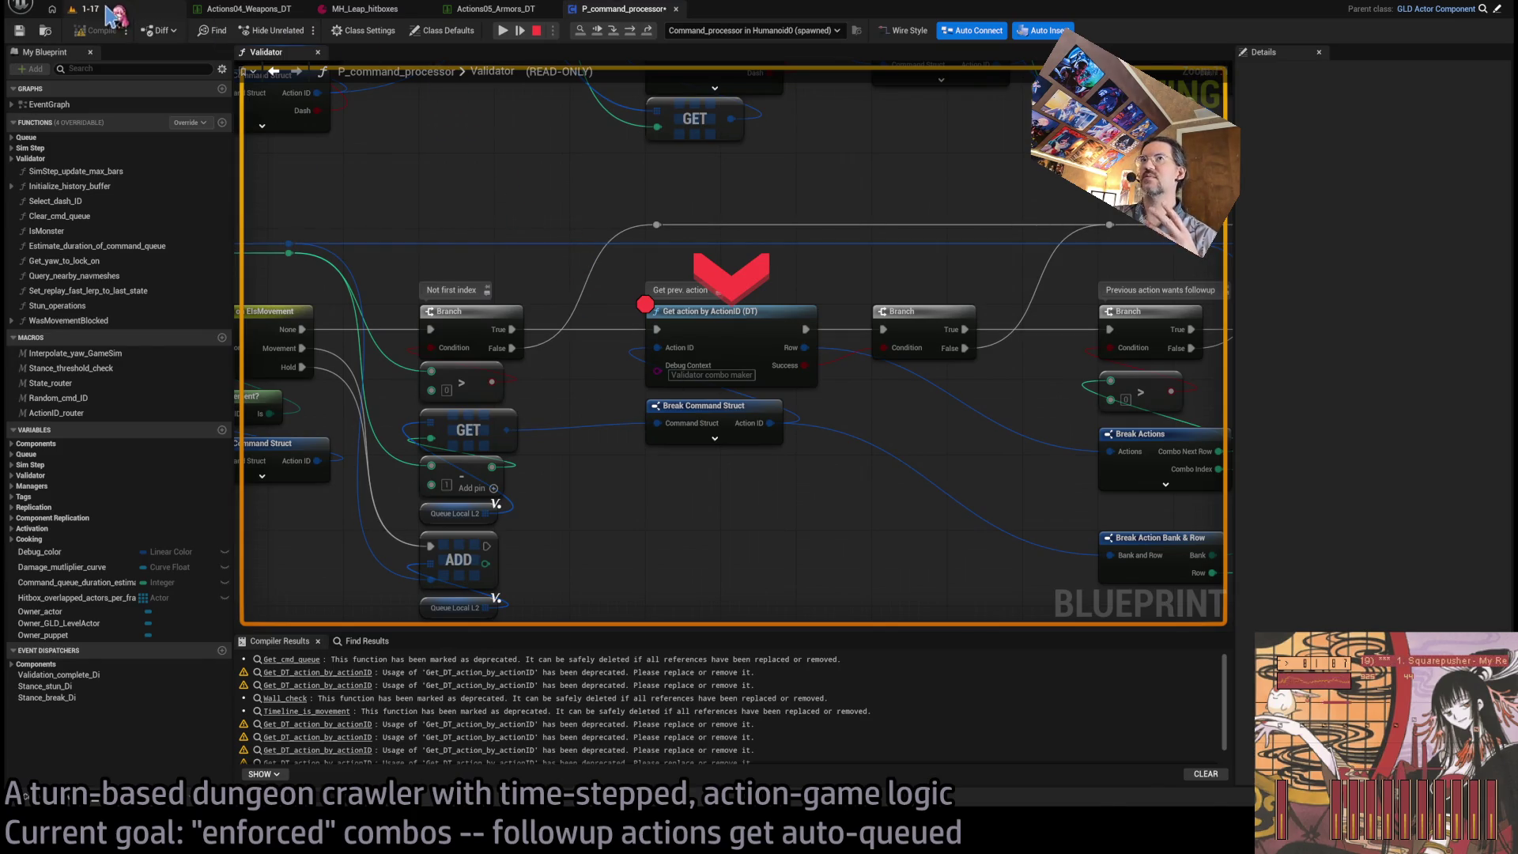
click(105, 9)
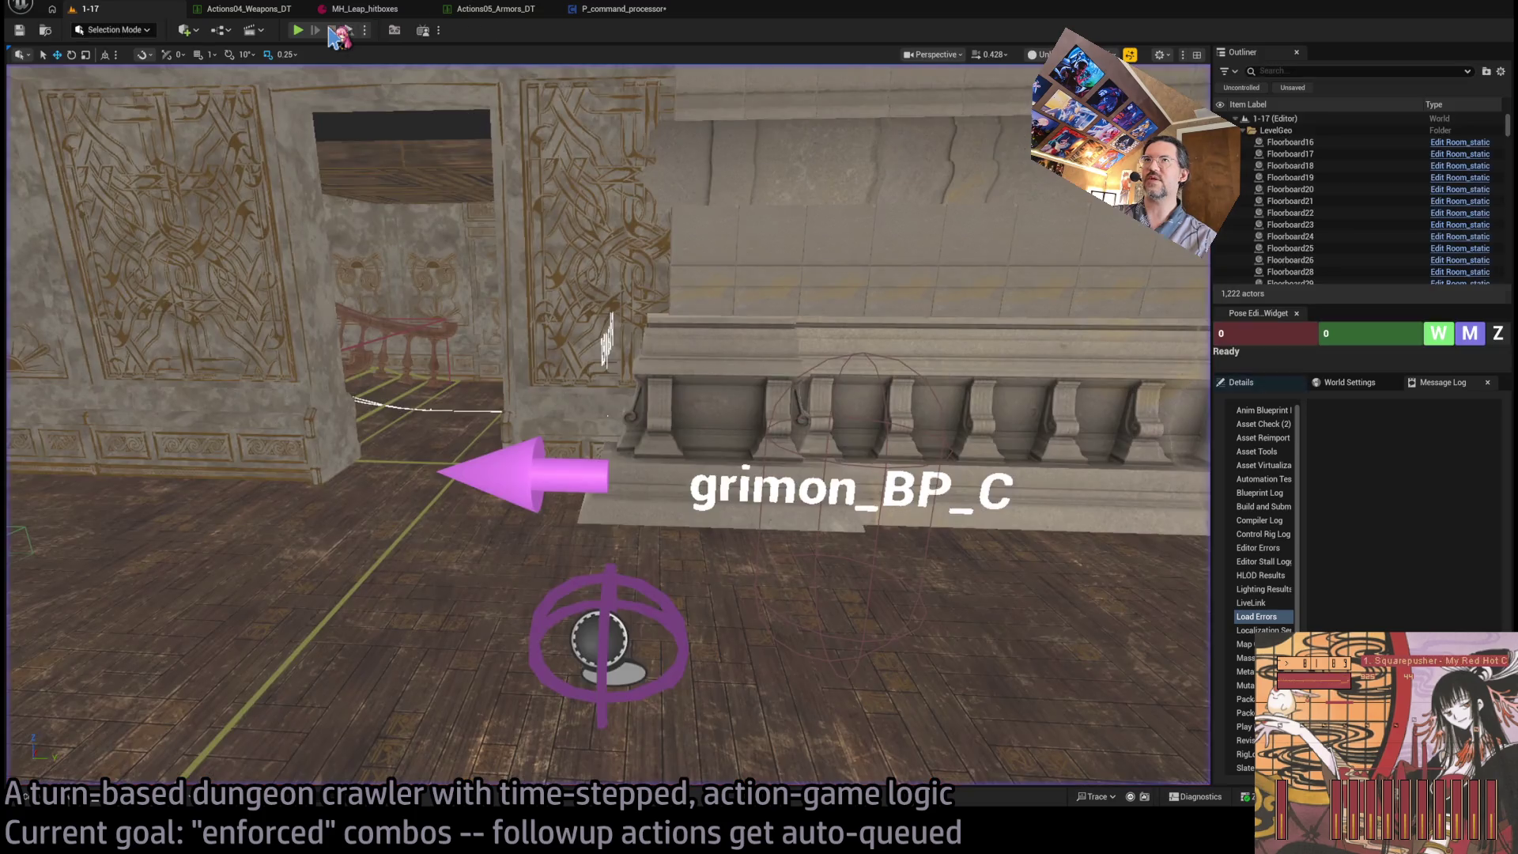
click(249, 8)
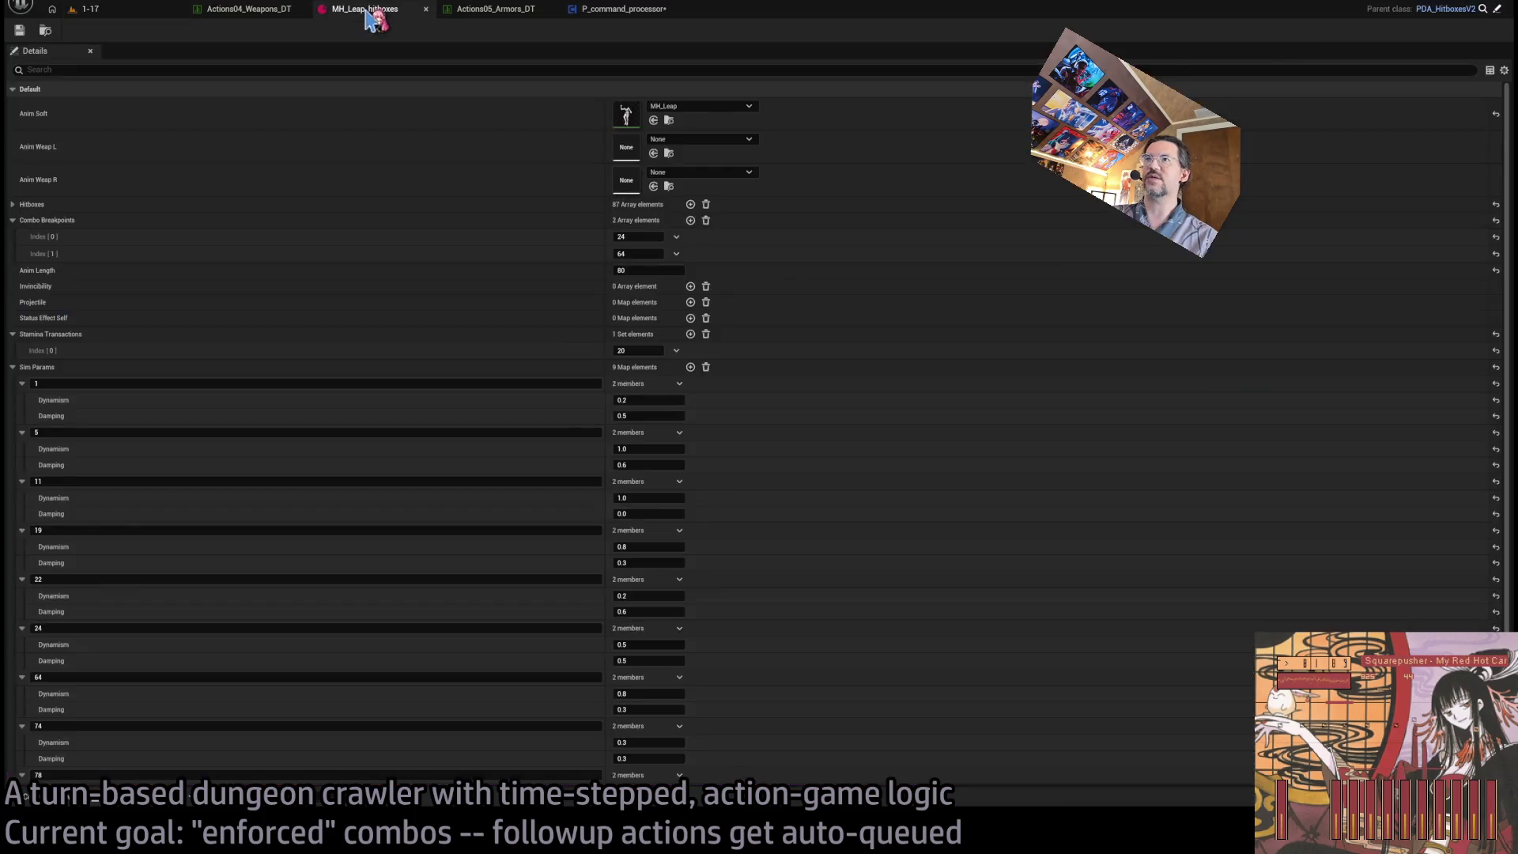
click(486, 9)
click(621, 9)
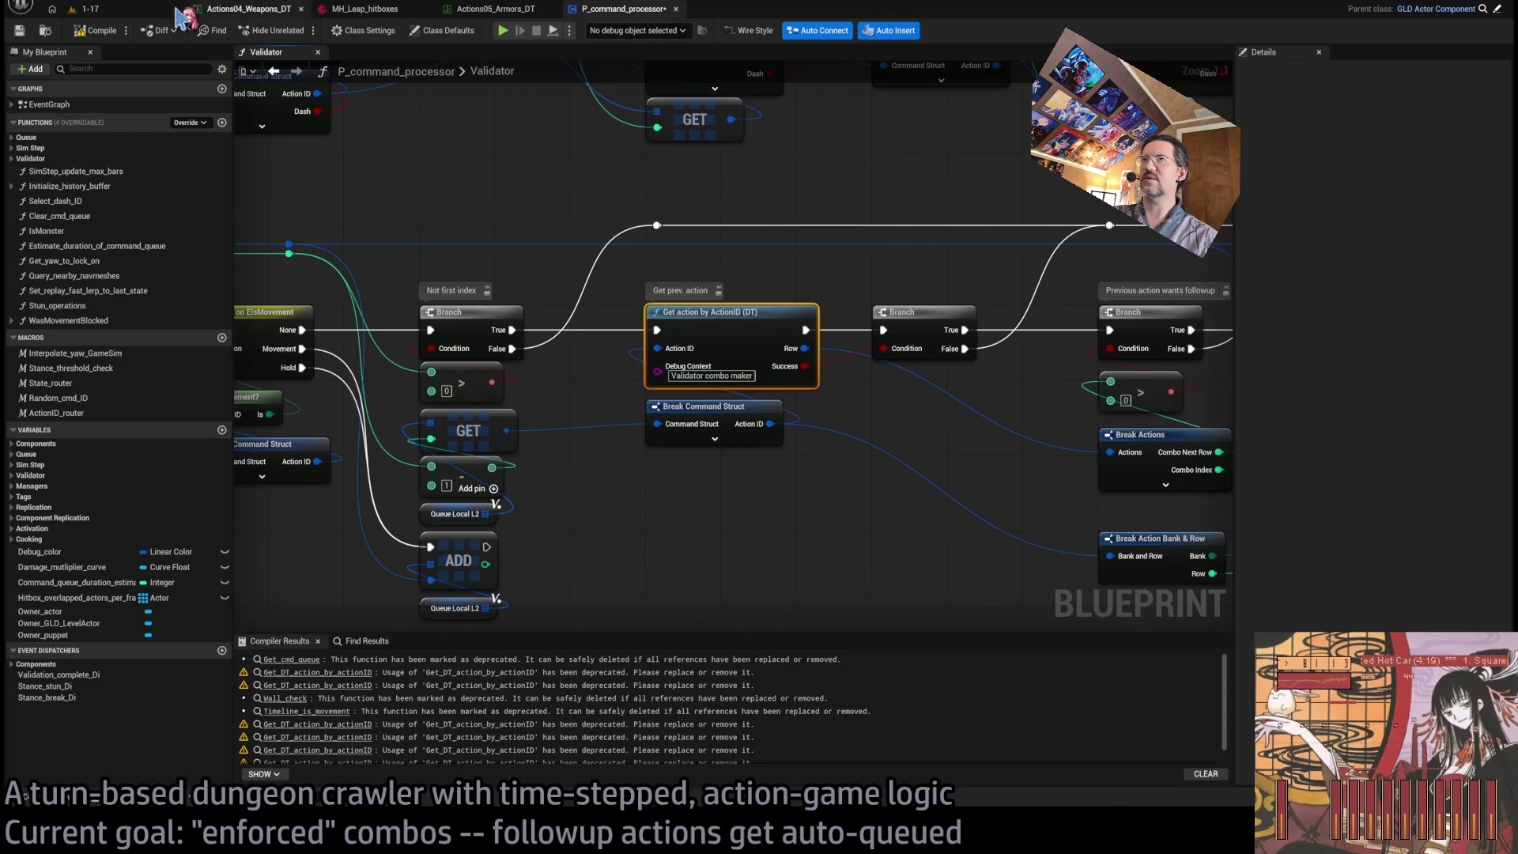
click(91, 9)
- Play-test the 1-17 level, run the queued turn with Go!, then stop the session
key(alt+p)
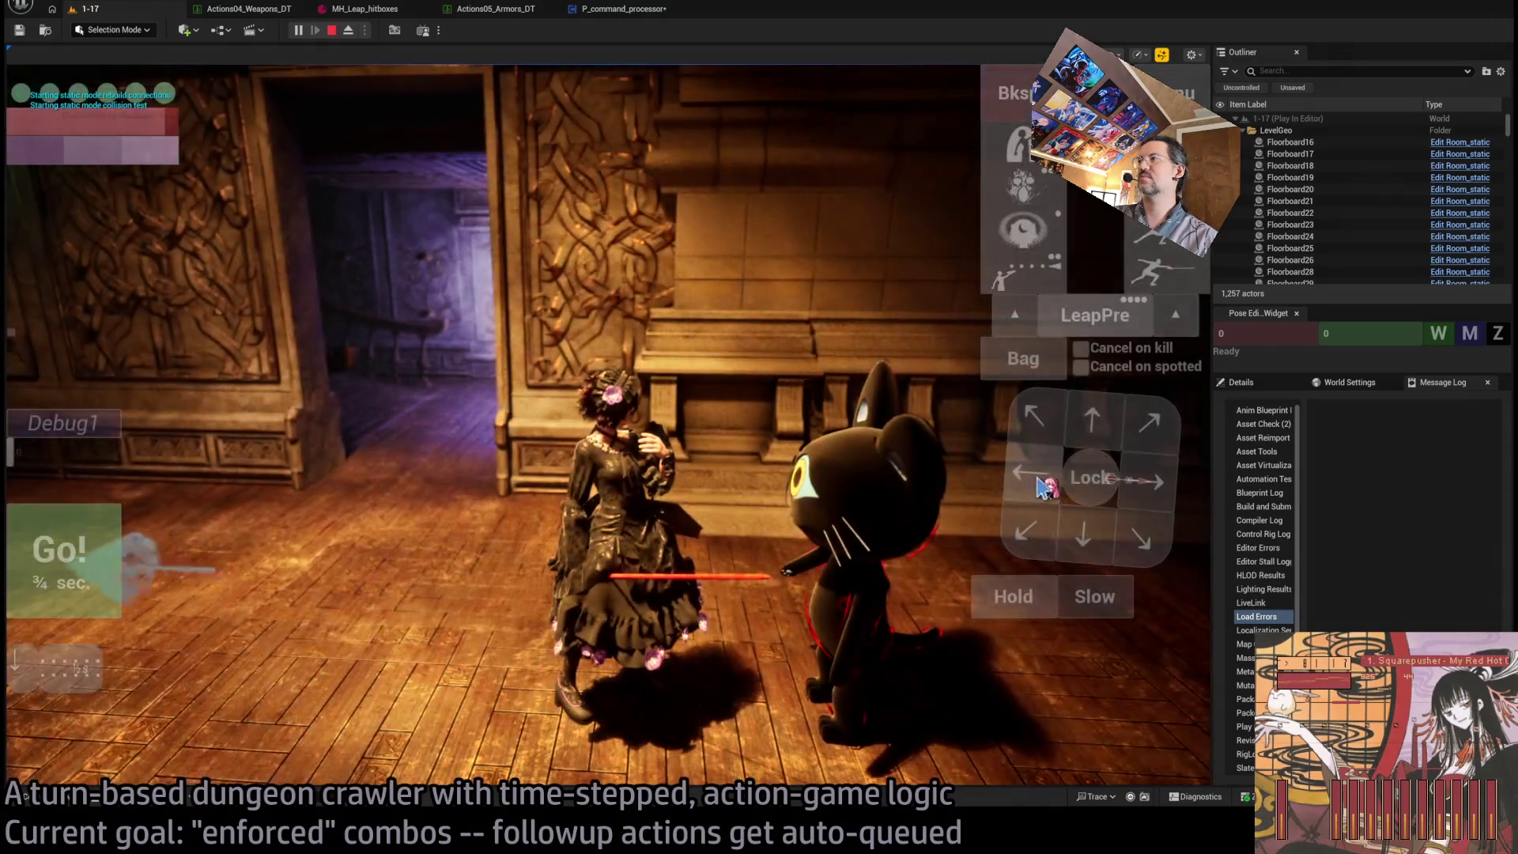
click(103, 569)
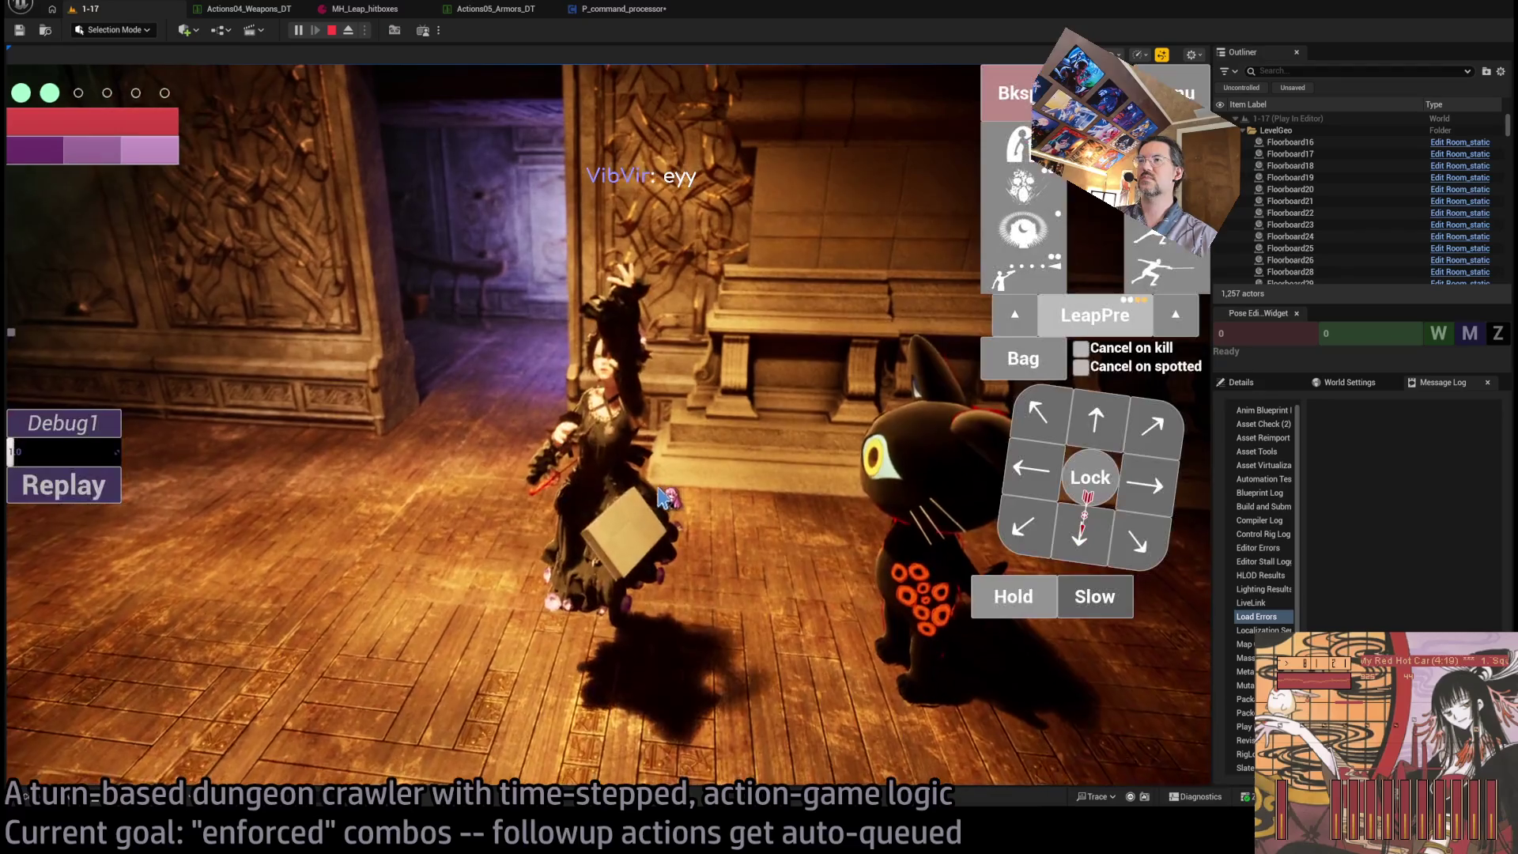
click(331, 30)
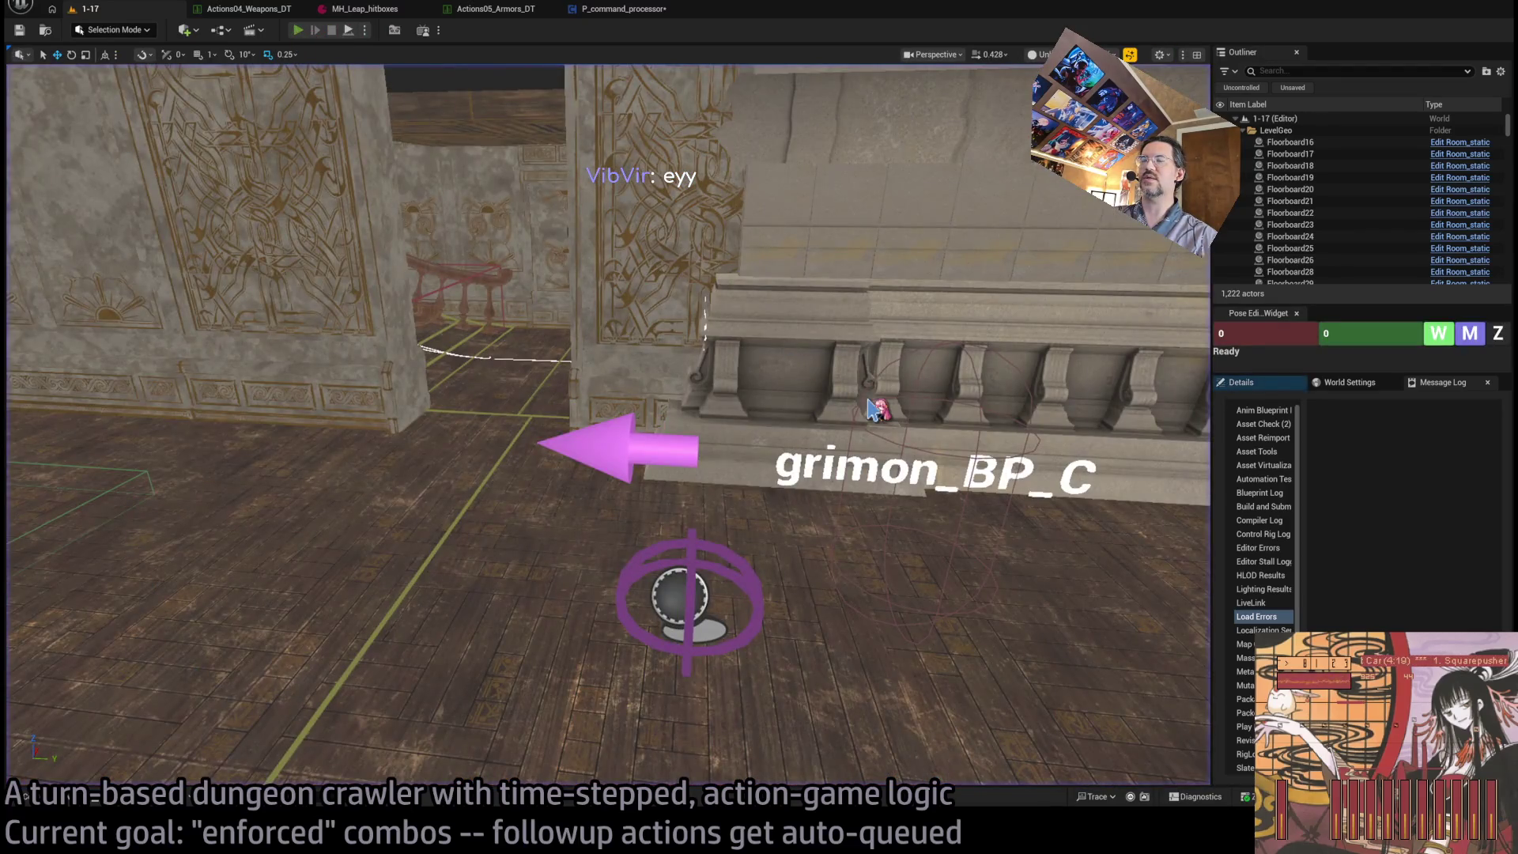
- Play again, run the LeapPre-to-LeapMain leap combo turn, and end the session
key(alt+p)
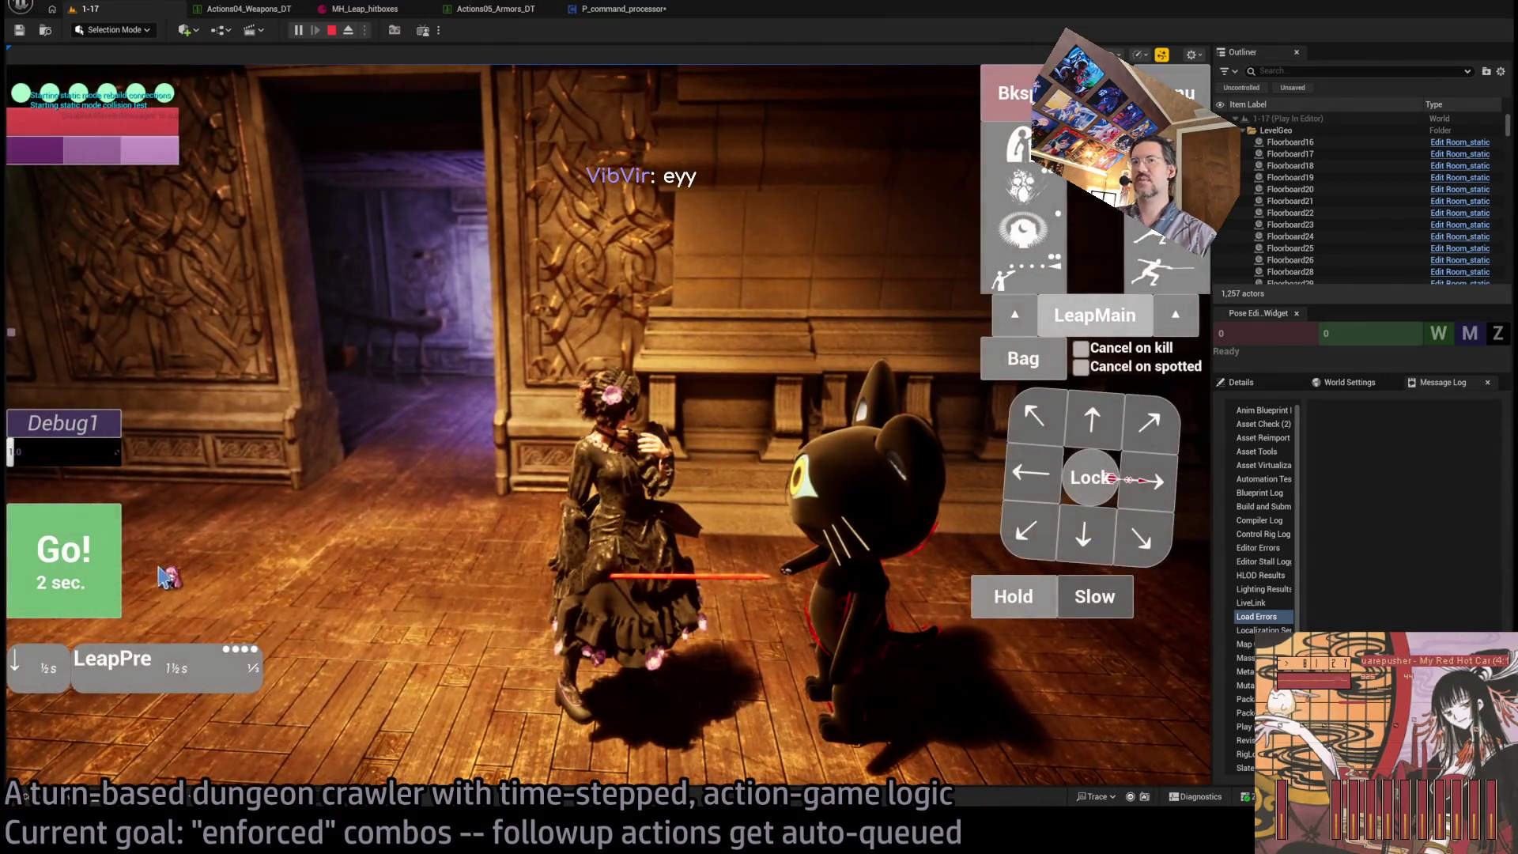
click(1095, 314)
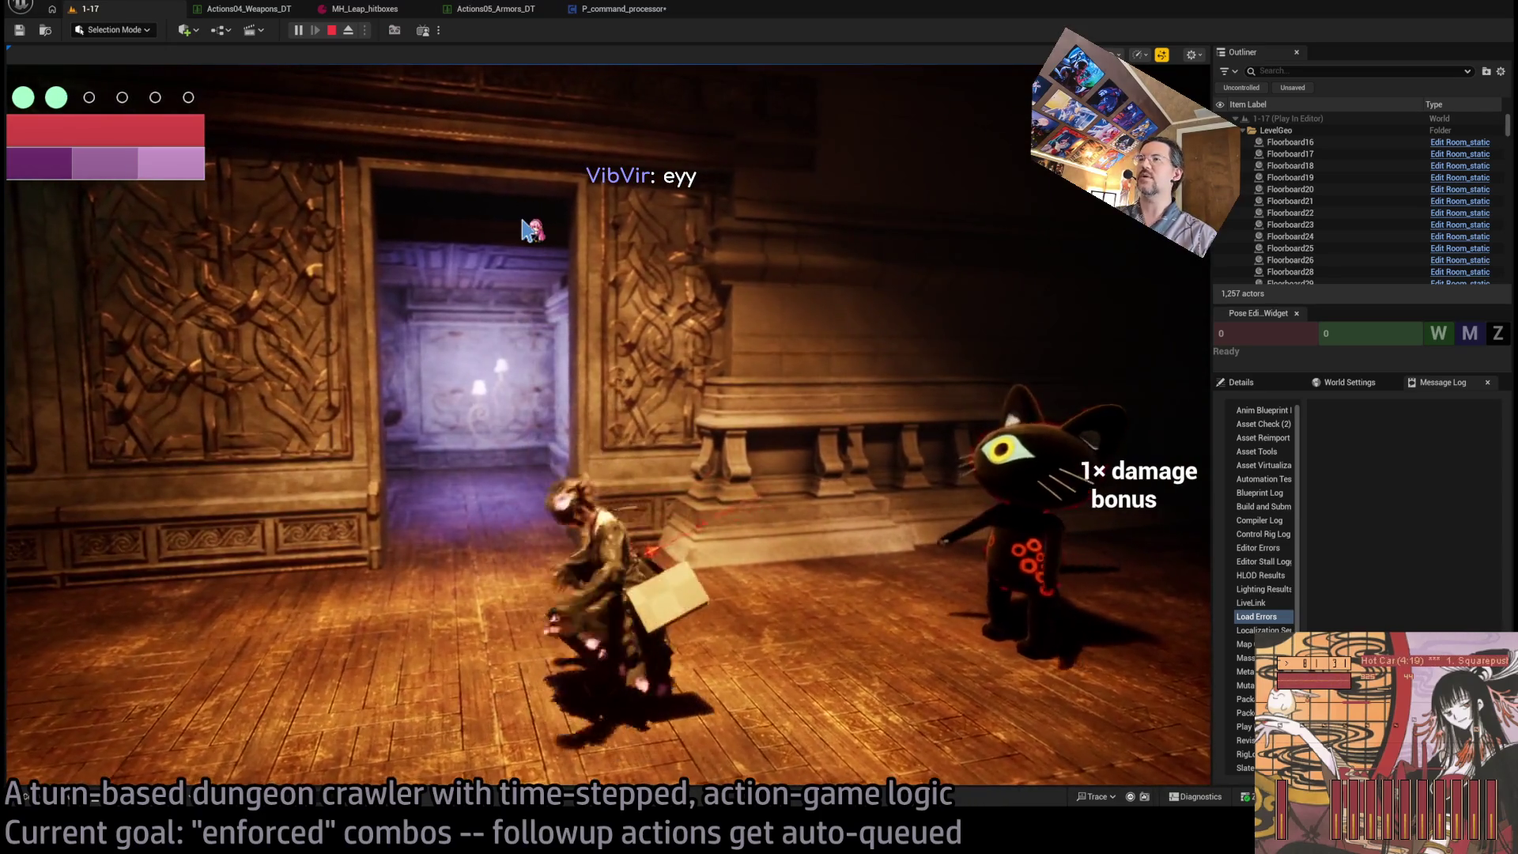
click(331, 30)
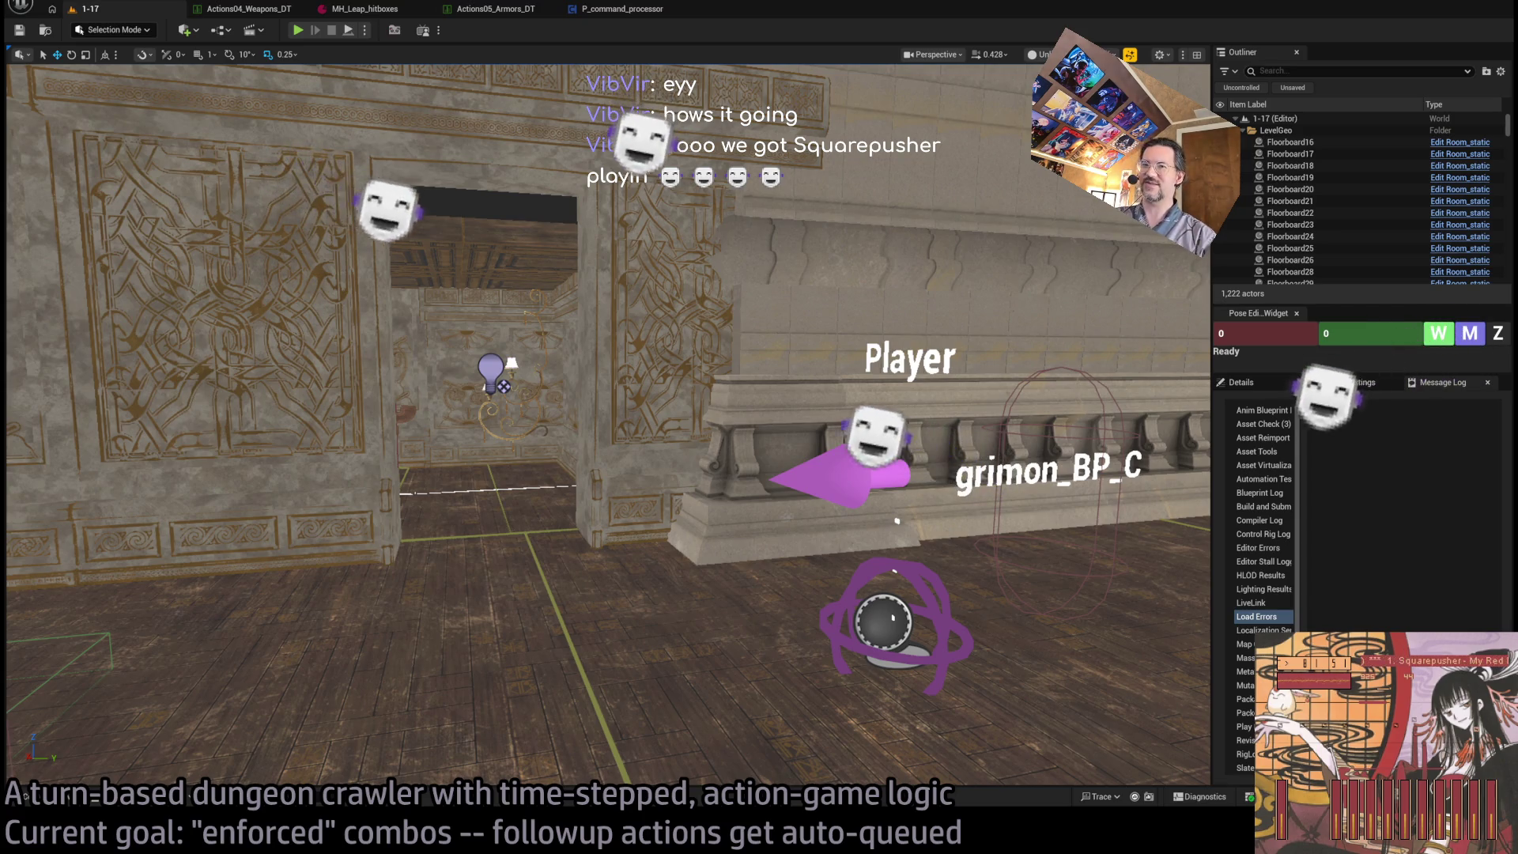
- Switch with Alt+Tab to the browser's Twitch Following page of live channels
key(alt+Tab)
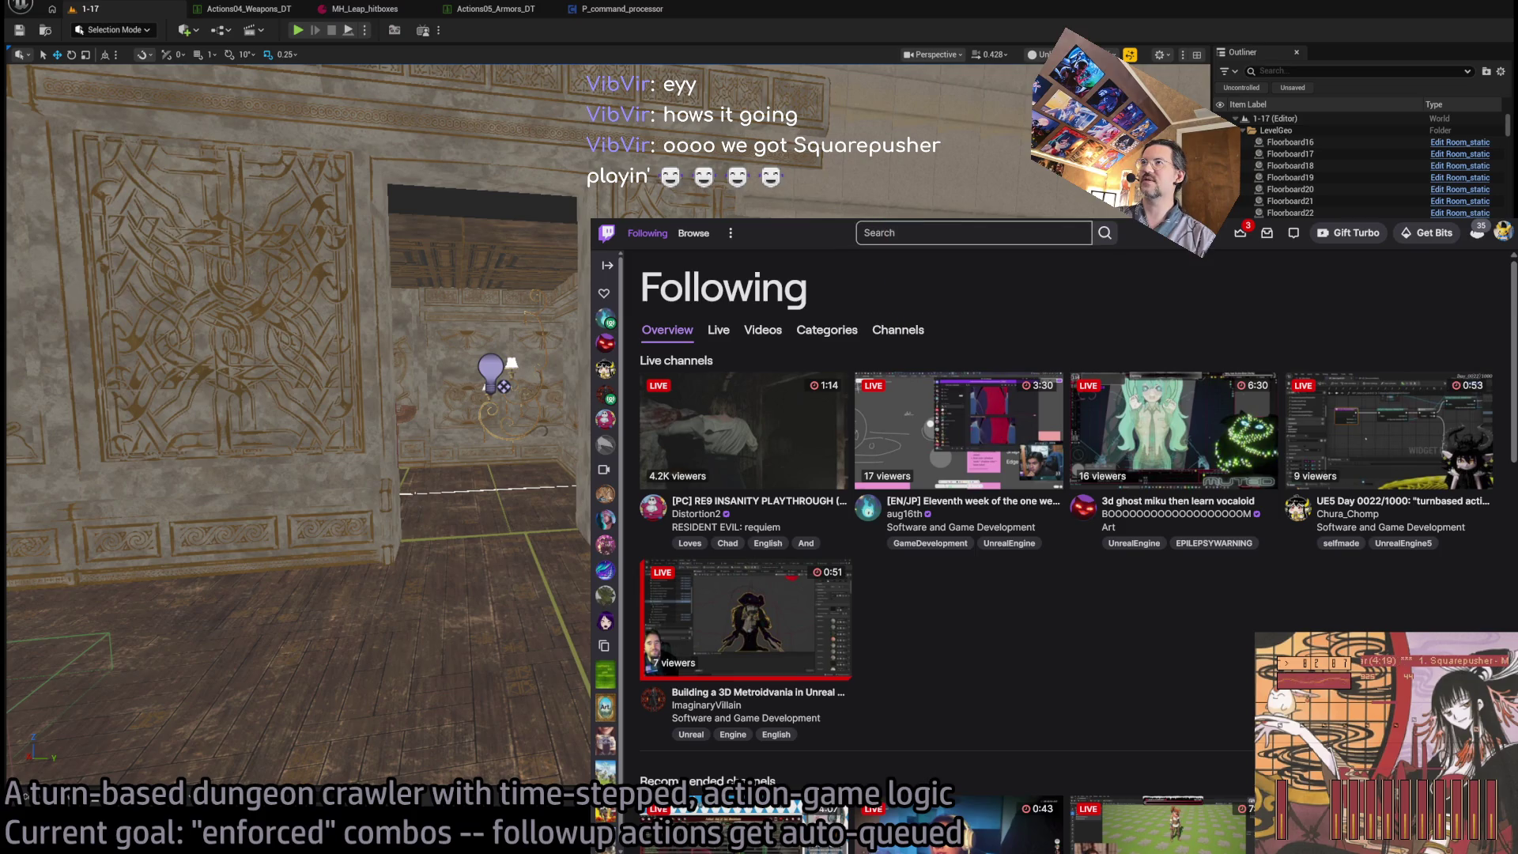
- Open the followed live game-dev stream about a one-week project and skim its description text
click(958, 430)
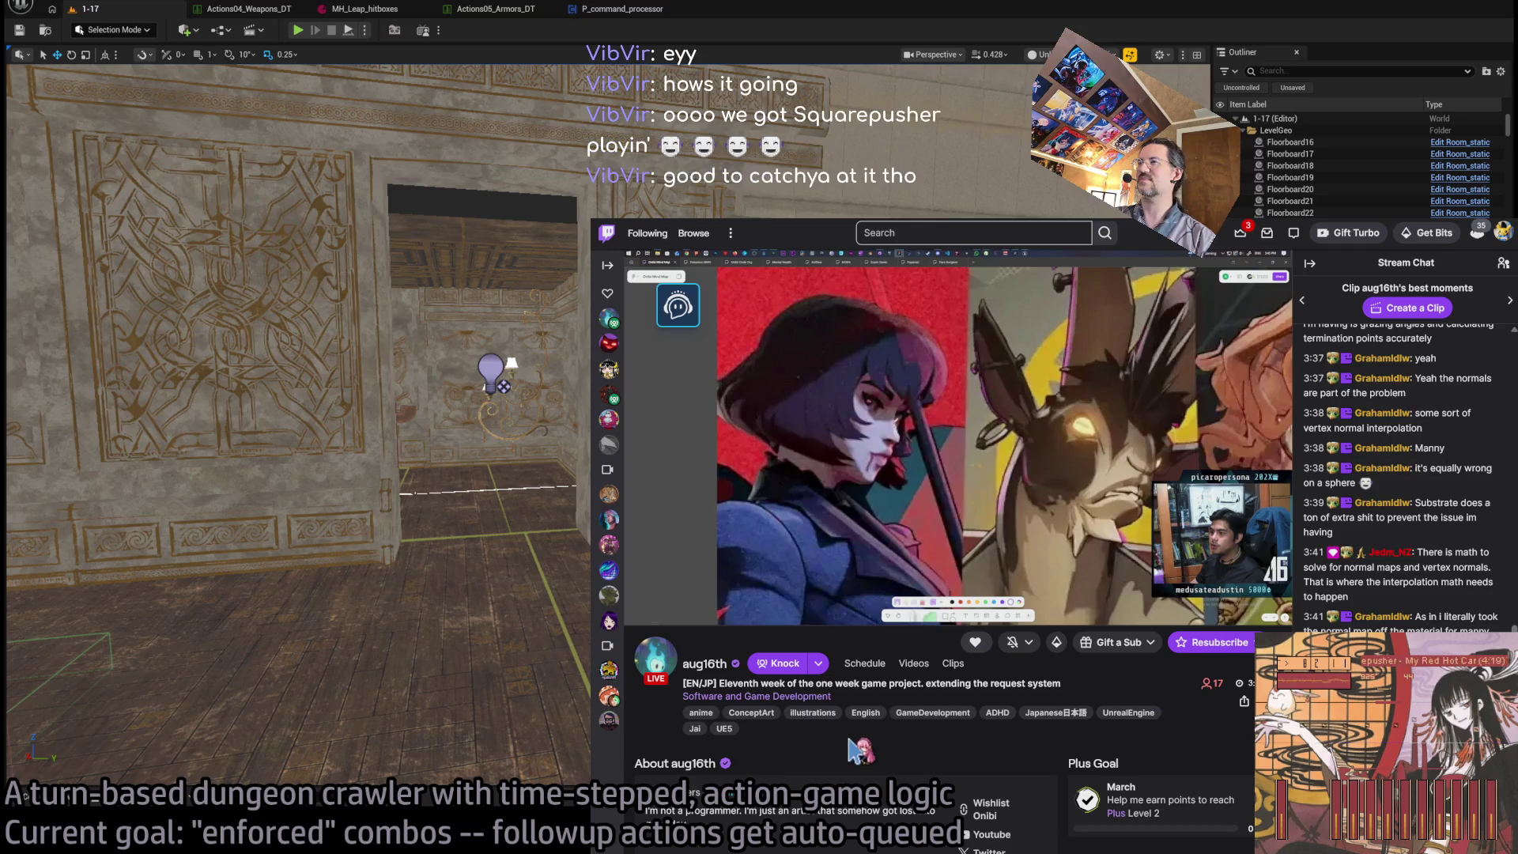
mouse_move(710, 613)
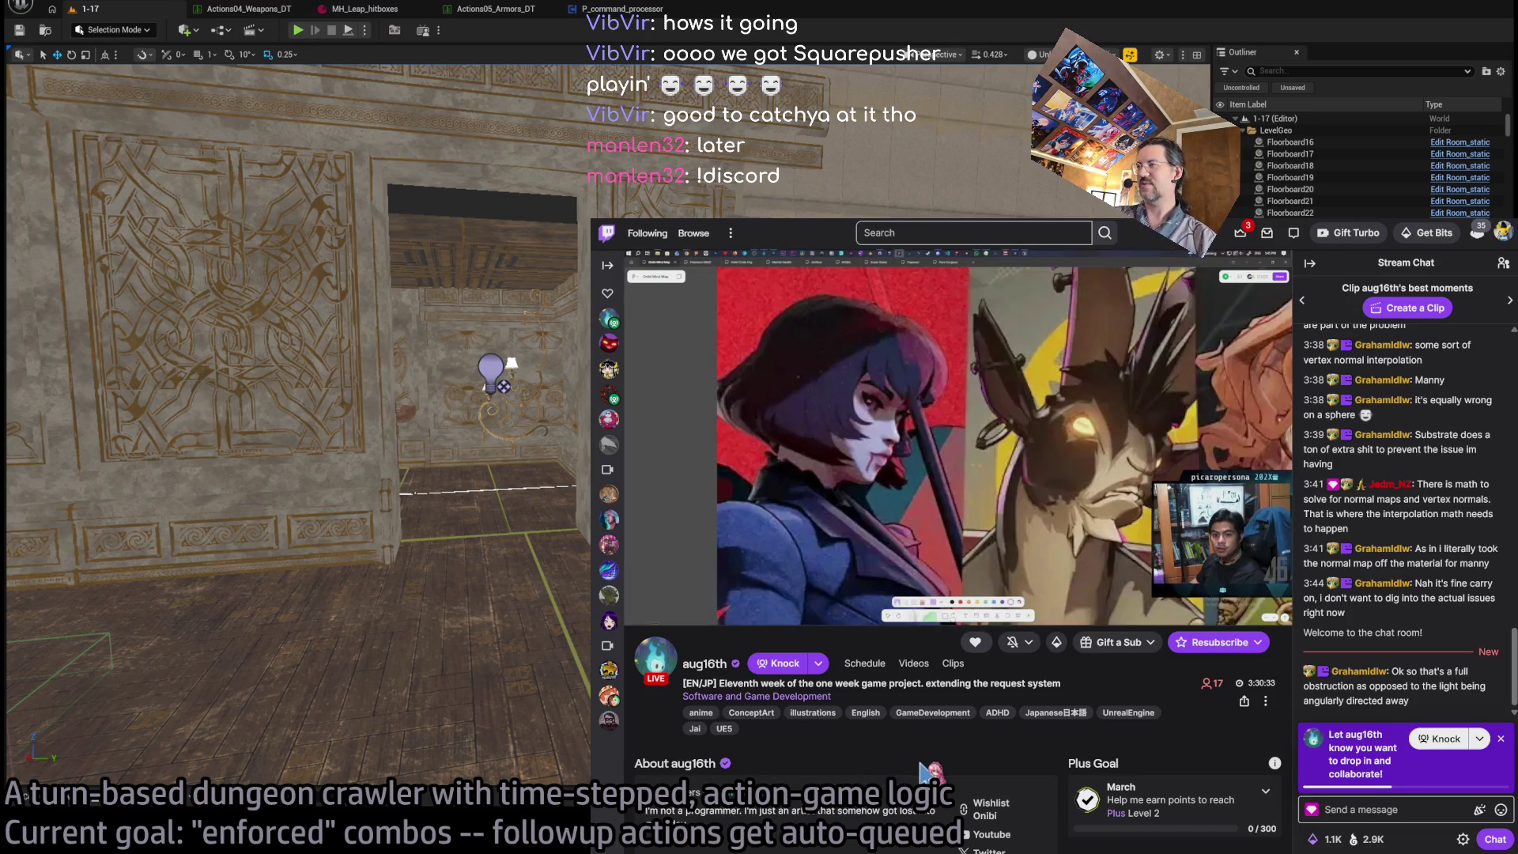
drag(925, 771, 844, 779)
click(845, 781)
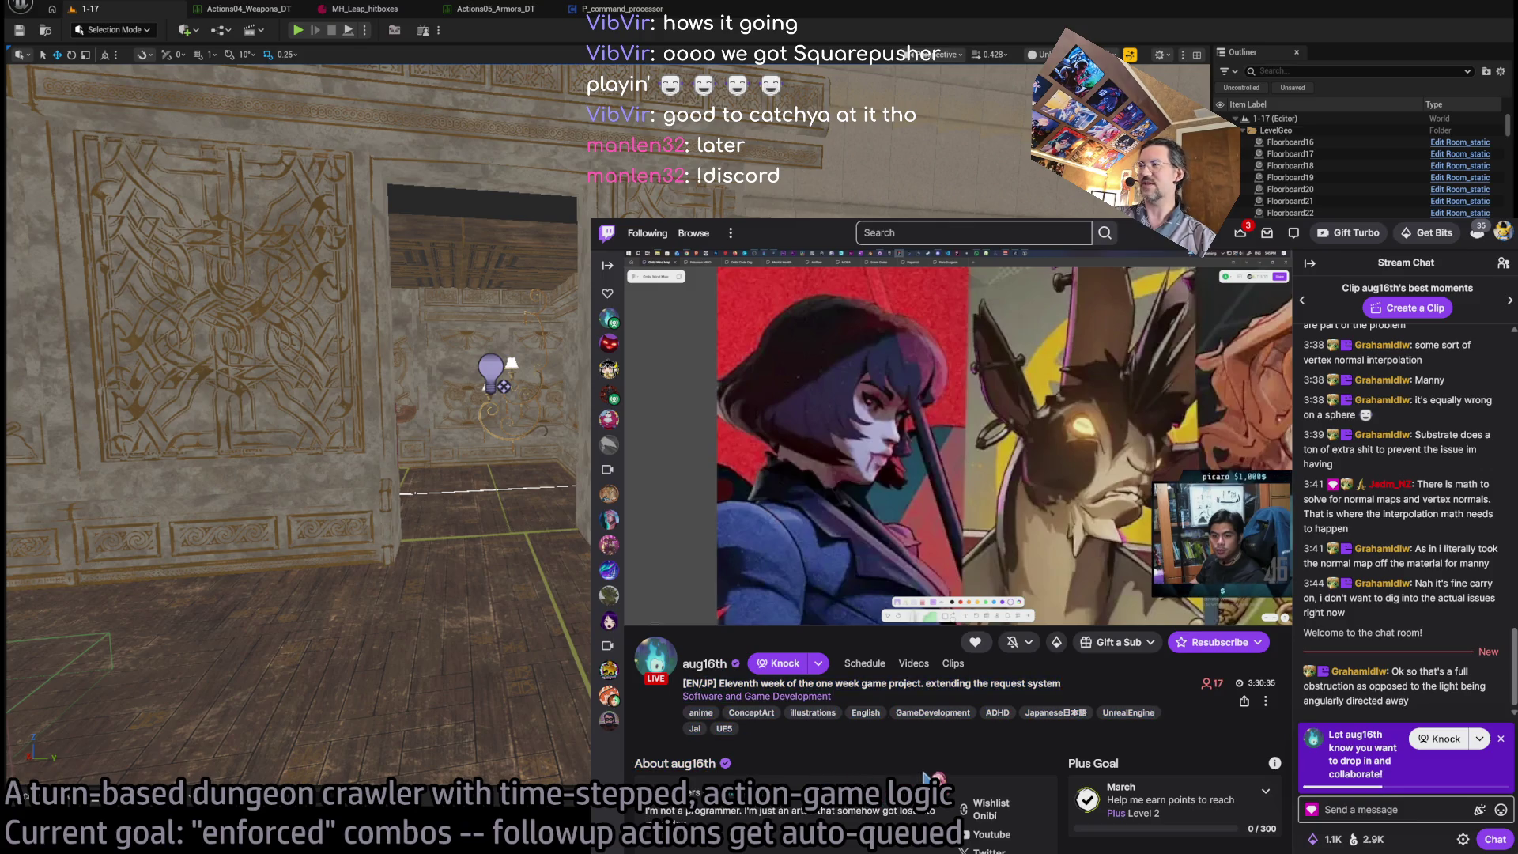